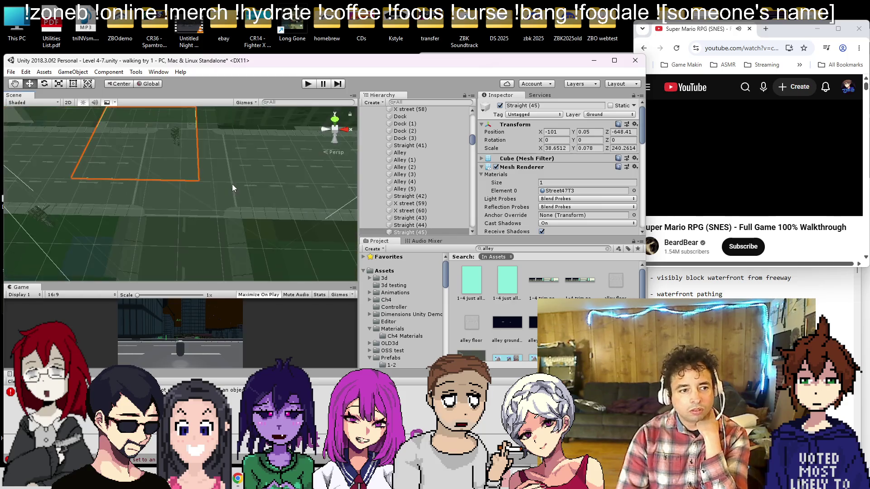
Duplicate X street (7) and slide the copy along X so it sits beside the original
{"action": "scroll", "coordinate": [229, 208], "scroll_direction": "down", "scroll_amount": 2}
{"action": "left_click", "coordinate": [227, 240]}
{"action": "key", "text": "f"}
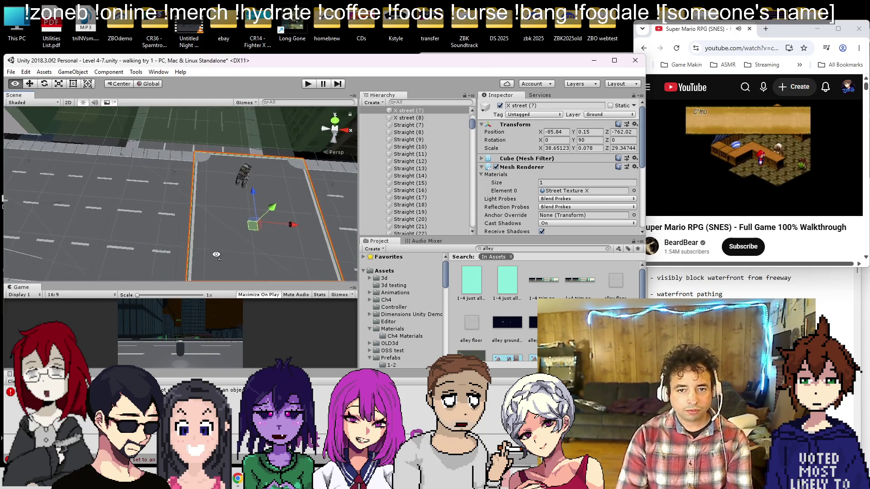
{"action": "key", "text": "ctrl+d"}
{"action": "scroll", "coordinate": [268, 222], "scroll_direction": "down", "scroll_amount": 1}
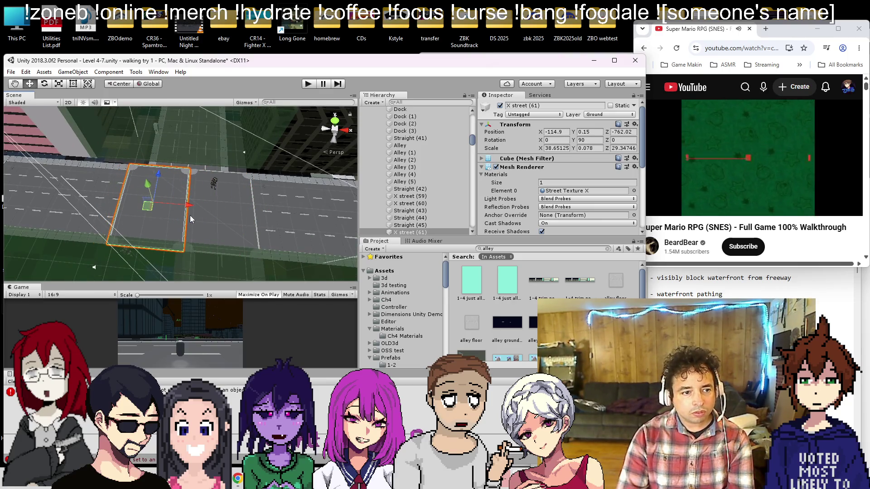
{"action": "left_click_drag", "start_coordinate": [189, 216], "coordinate": [191, 216]}
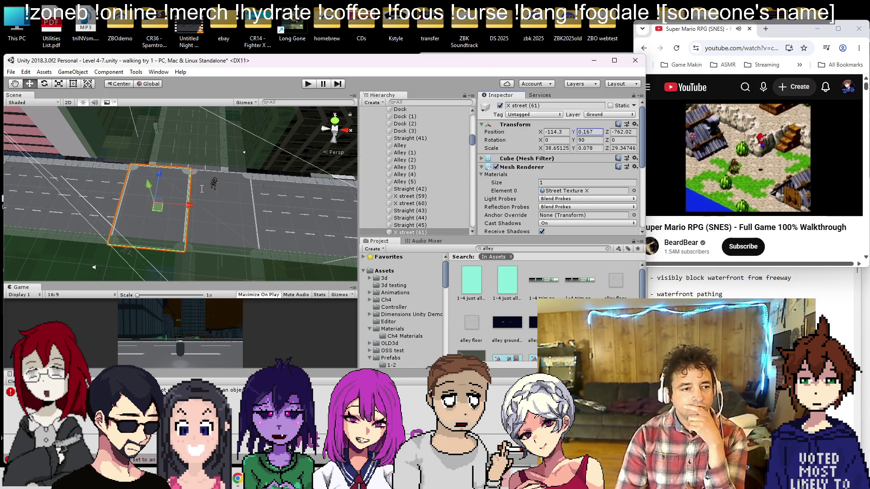
Save the scene, then pan across the city and frame the selected alley piece
{"action": "key", "text": "ctrl+s"}
{"action": "mouse_move", "coordinate": [244, 204]}
{"action": "left_mouse_down"}
{"action": "mouse_move", "coordinate": [215, 199]}
{"action": "mouse_move", "coordinate": [213, 175]}
{"action": "mouse_move", "coordinate": [135, 145]}
{"action": "mouse_move", "coordinate": [219, 170]}
{"action": "mouse_move", "coordinate": [203, 157]}
{"action": "mouse_move", "coordinate": [209, 295]}
{"action": "left_mouse_up"}
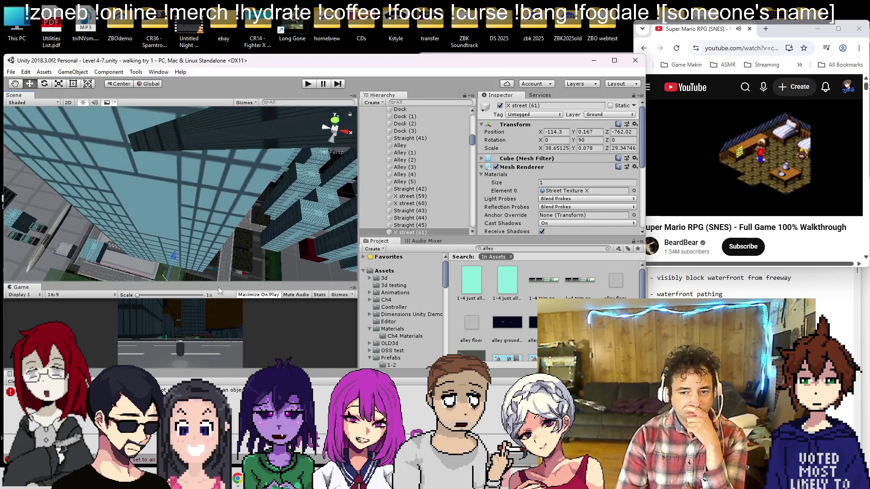
{"action": "mouse_move", "coordinate": [233, 148]}
{"action": "left_mouse_down"}
{"action": "mouse_move", "coordinate": [134, 208]}
{"action": "mouse_move", "coordinate": [86, 181]}
{"action": "mouse_move", "coordinate": [139, 212]}
{"action": "mouse_move", "coordinate": [100, 199]}
{"action": "mouse_move", "coordinate": [21, 238]}
{"action": "mouse_move", "coordinate": [100, 189]}
{"action": "mouse_move", "coordinate": [173, 185]}
{"action": "mouse_move", "coordinate": [162, 189]}
{"action": "mouse_move", "coordinate": [159, 167]}
{"action": "left_mouse_up"}
{"action": "key", "text": "f"}
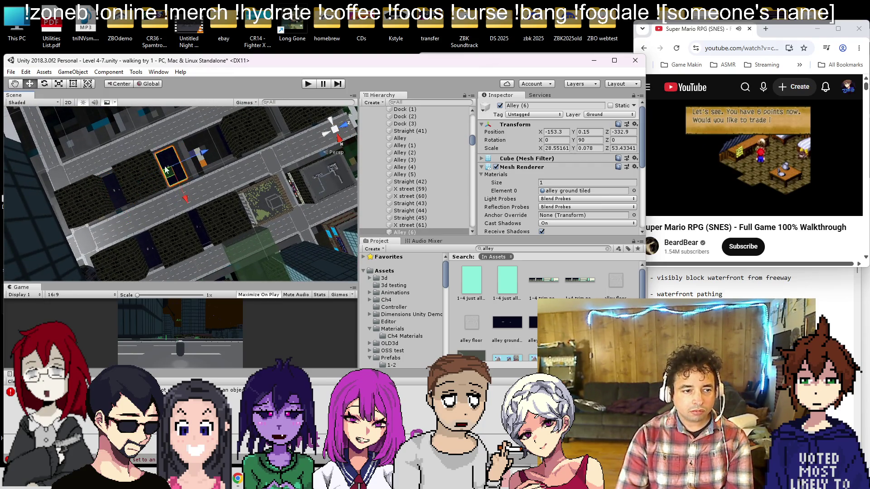
Shift Alley (6) along Z and stretch it with the Rect tool far across its block
{"action": "scroll", "coordinate": [179, 166], "scroll_direction": "up", "scroll_amount": 5}
{"action": "left_click_drag", "start_coordinate": [197, 158], "coordinate": [196, 191]}
{"action": "key", "text": "t"}
{"action": "left_click_drag", "start_coordinate": [154, 215], "coordinate": [262, 166]}
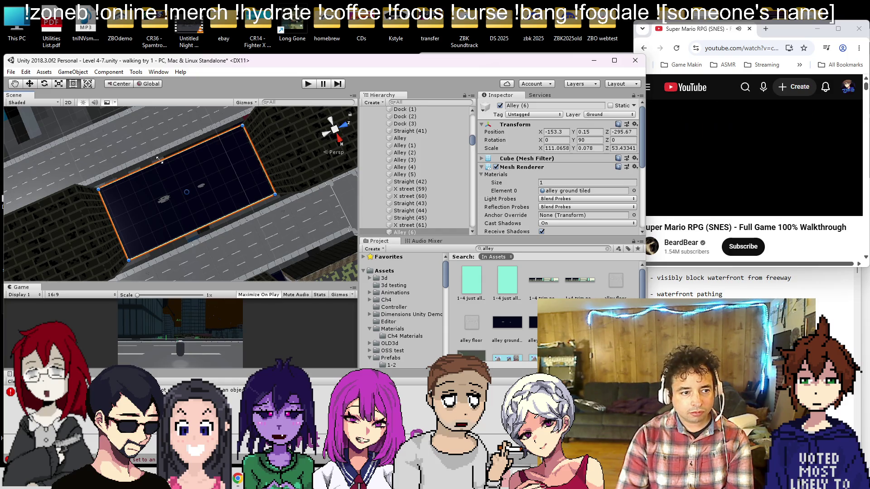
{"action": "left_click_drag", "start_coordinate": [159, 159], "coordinate": [158, 159]}
{"action": "left_click_drag", "start_coordinate": [198, 227], "coordinate": [198, 230]}
{"action": "scroll", "coordinate": [136, 213], "scroll_direction": "down", "scroll_amount": 3}
Nudge Alley (7) along Z and widen it by extending its left edge
{"action": "mouse_move", "coordinate": [107, 207]}
{"action": "left_mouse_down"}
{"action": "mouse_move", "coordinate": [123, 234]}
{"action": "mouse_move", "coordinate": [314, 147]}
{"action": "left_mouse_up"}
{"action": "key", "text": "f"}
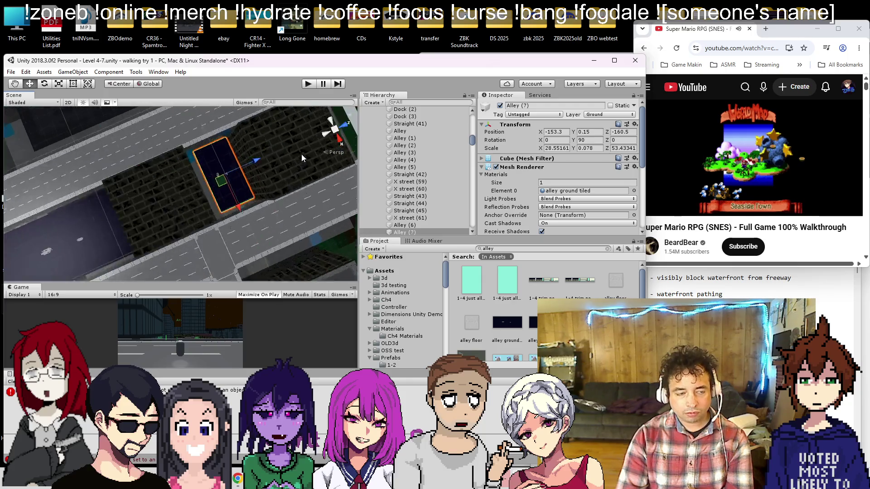
{"action": "left_click_drag", "start_coordinate": [219, 181], "coordinate": [224, 180]}
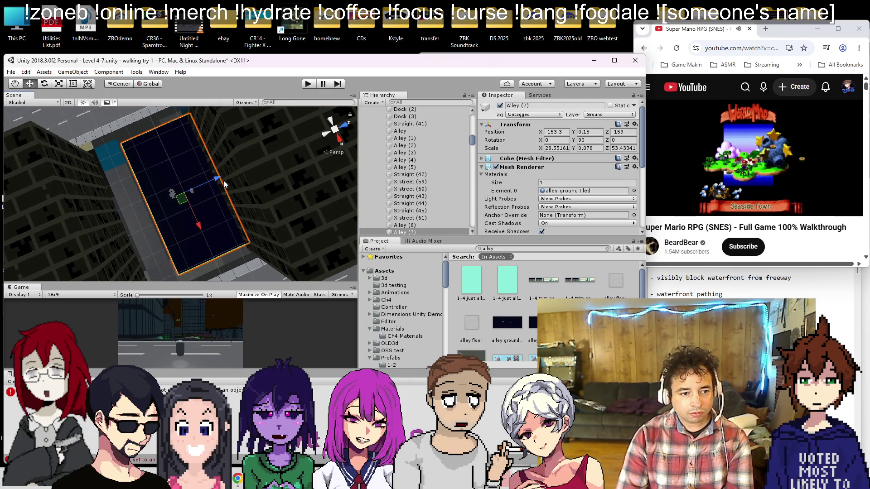
{"action": "mouse_move", "coordinate": [135, 187]}
{"action": "left_mouse_down"}
{"action": "mouse_move", "coordinate": [117, 197]}
{"action": "mouse_move", "coordinate": [101, 127]}
{"action": "left_mouse_up"}
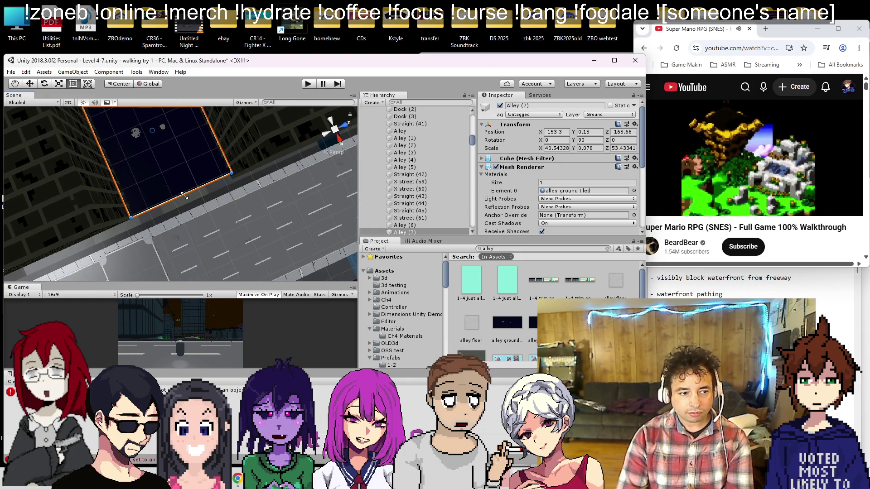
Orbit around the city and select the Alley (1) ground piece
{"action": "left_click_drag", "start_coordinate": [173, 176], "coordinate": [183, 195]}
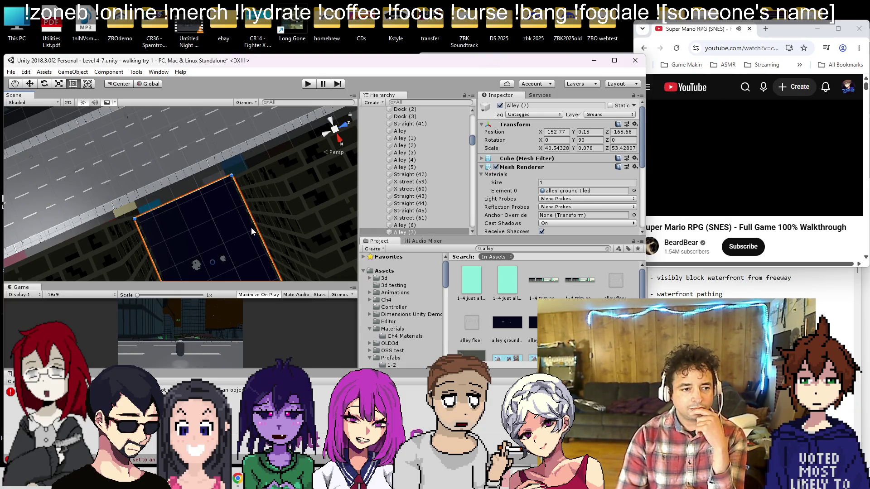
{"action": "scroll", "coordinate": [250, 227], "scroll_direction": "down", "scroll_amount": 10}
{"action": "mouse_move", "coordinate": [281, 195]}
{"action": "left_mouse_down"}
{"action": "mouse_move", "coordinate": [188, 159]}
{"action": "mouse_move", "coordinate": [230, 122]}
{"action": "mouse_move", "coordinate": [297, 155]}
{"action": "mouse_move", "coordinate": [194, 191]}
{"action": "mouse_move", "coordinate": [157, 219]}
{"action": "left_mouse_up"}
{"action": "scroll", "coordinate": [165, 207], "scroll_direction": "up", "scroll_amount": 10}
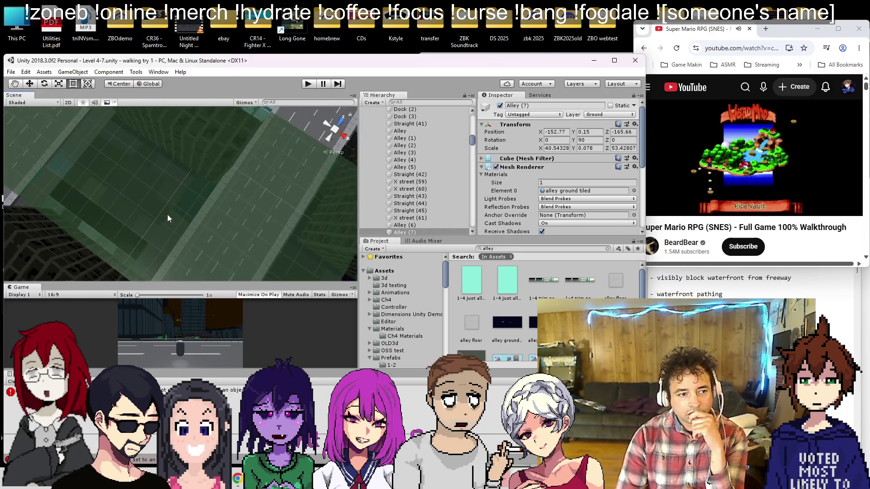
{"action": "scroll", "coordinate": [163, 216], "scroll_direction": "down", "scroll_amount": 8}
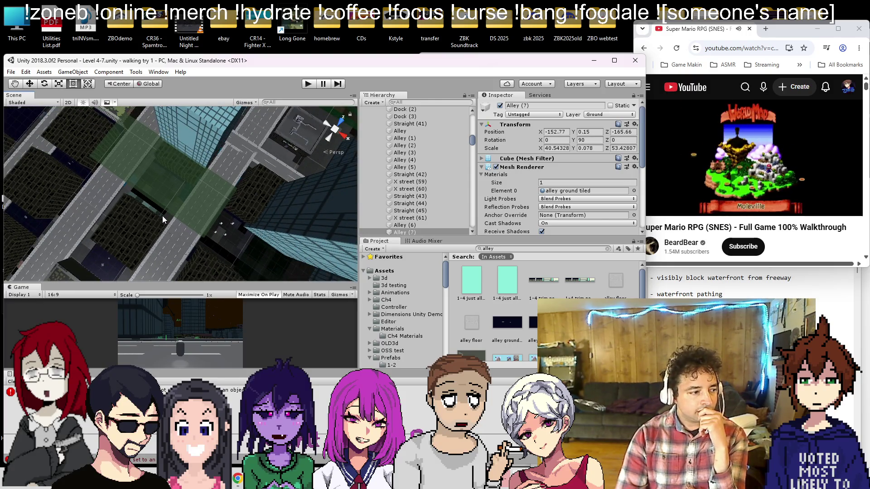
{"action": "scroll", "coordinate": [163, 216], "scroll_direction": "down", "scroll_amount": 5}
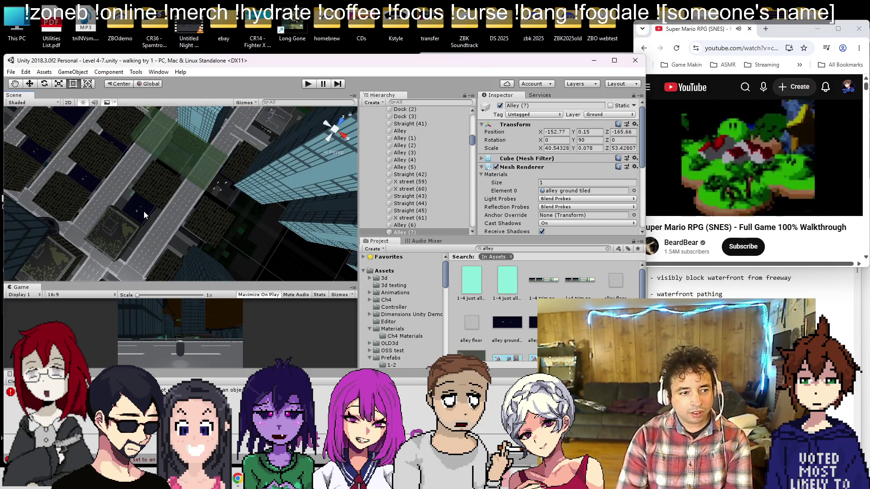
{"action": "left_click", "coordinate": [143, 211]}
{"action": "scroll", "coordinate": [180, 197], "scroll_direction": "up", "scroll_amount": 4}
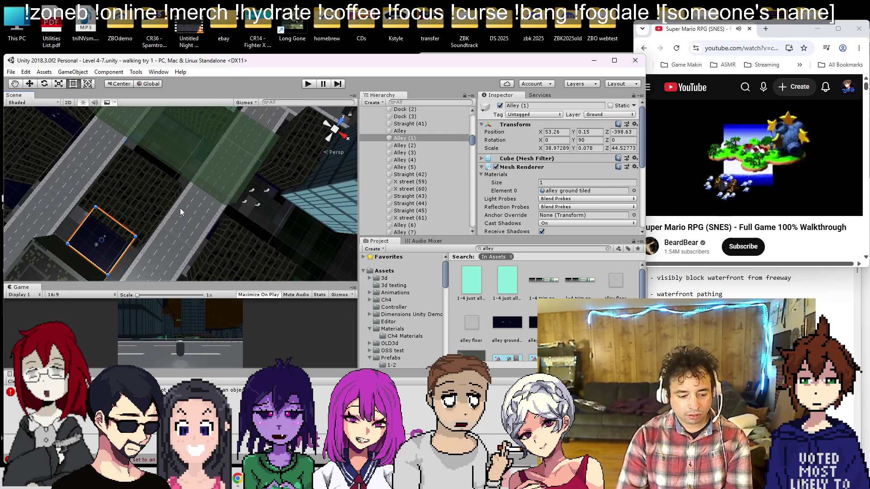
Duplicate Alley (1) as Alley (8), stretch it outward to cover more alley, and save
{"action": "key", "text": "ctrl+d"}
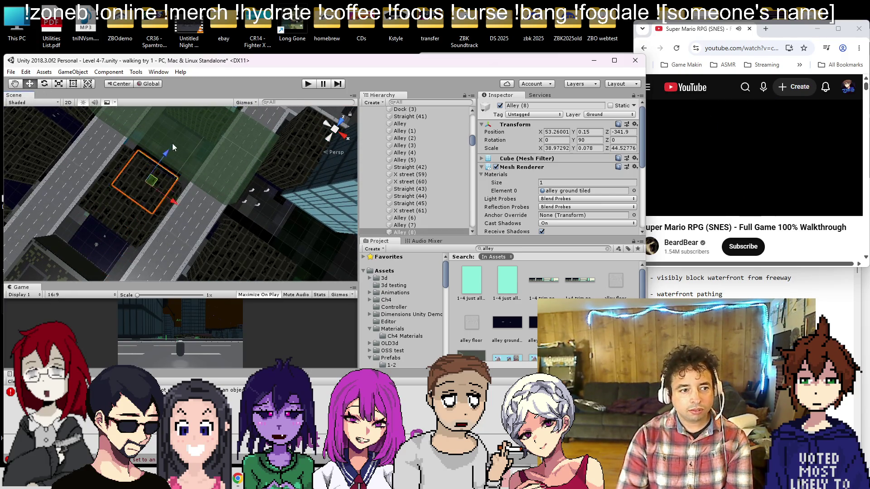
{"action": "key", "text": "f"}
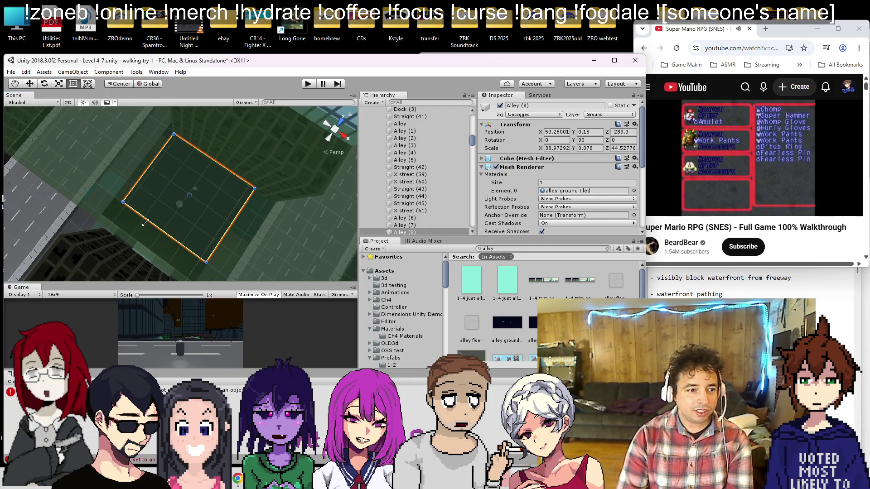
{"action": "key", "text": "Down"}
{"action": "key", "text": "Right"}
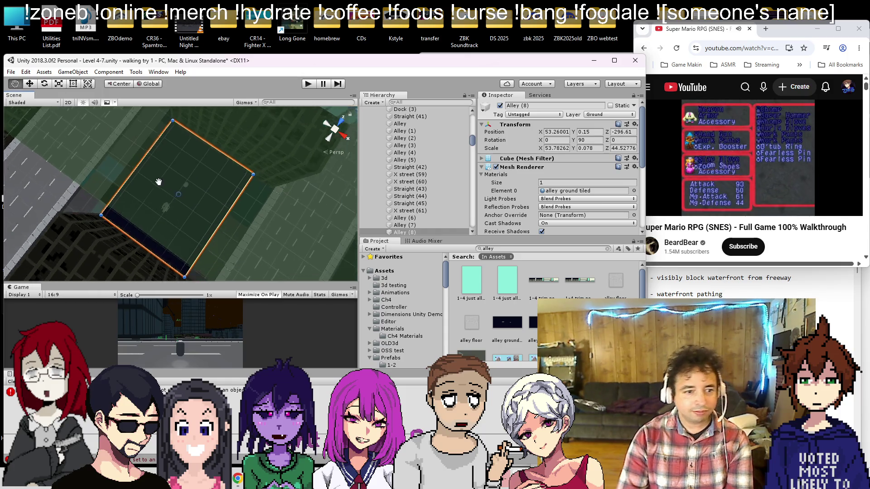
{"action": "left_click_drag", "start_coordinate": [179, 184], "coordinate": [192, 193]}
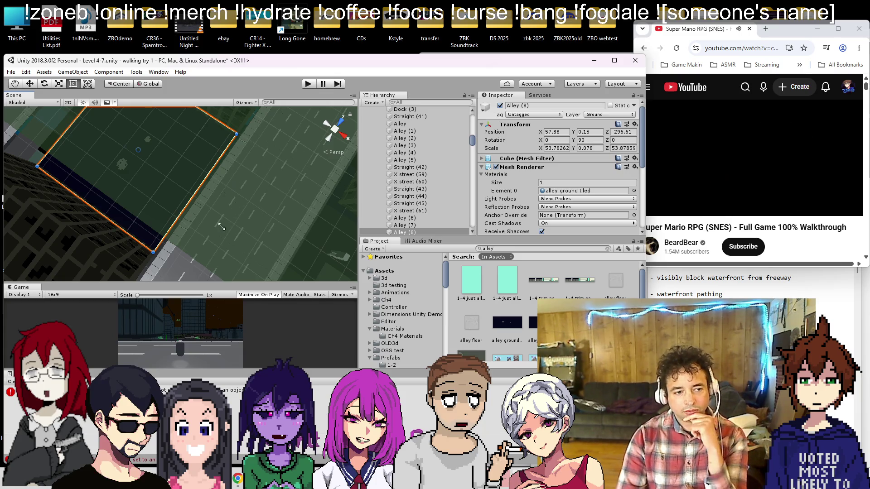
{"action": "key", "text": "ctrl+s"}
Slide Alley (9) along X to 156.8 into another alley gap, then select X street (62)
{"action": "scroll", "coordinate": [218, 233], "scroll_direction": "down", "scroll_amount": 5}
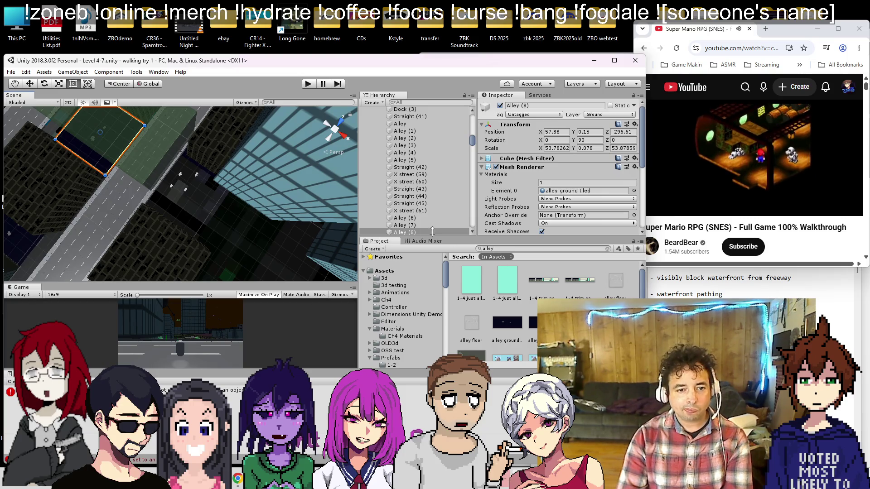
{"action": "scroll", "coordinate": [413, 231], "scroll_direction": "down", "scroll_amount": 3}
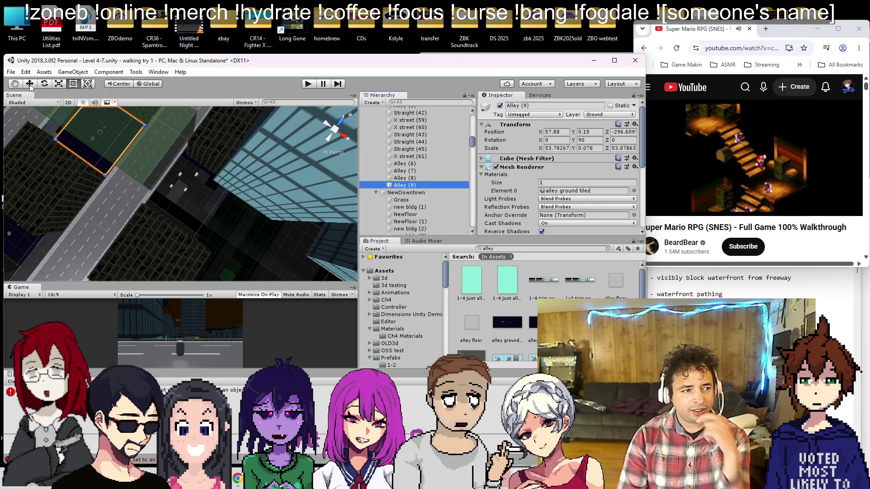
{"action": "left_click_drag", "start_coordinate": [180, 184], "coordinate": [177, 186]}
{"action": "scroll", "coordinate": [204, 204], "scroll_direction": "up", "scroll_amount": 5}
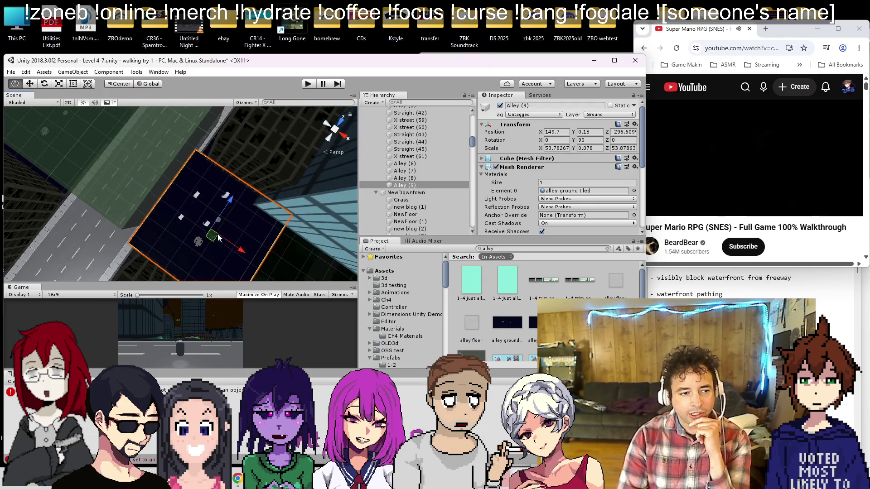
{"action": "mouse_move", "coordinate": [214, 230]}
{"action": "left_mouse_down"}
{"action": "mouse_move", "coordinate": [226, 243]}
{"action": "mouse_move", "coordinate": [184, 167]}
{"action": "left_mouse_up"}
{"action": "scroll", "coordinate": [202, 190], "scroll_direction": "down", "scroll_amount": 6}
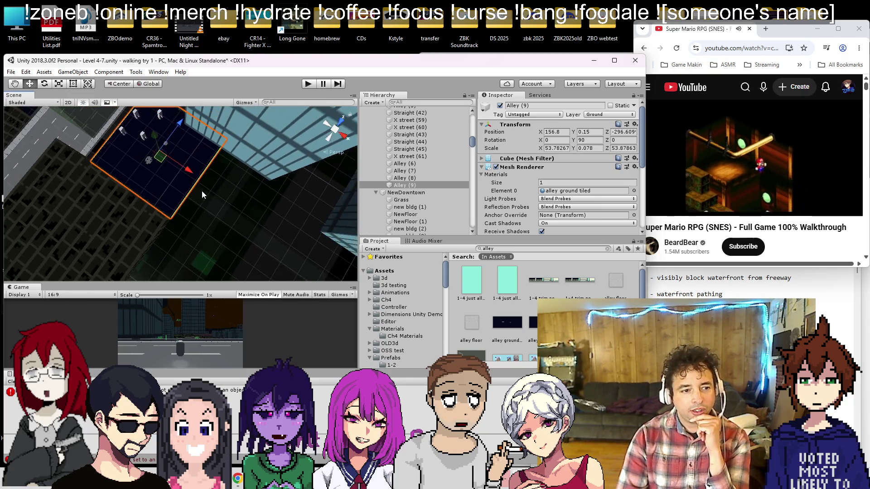
{"action": "scroll", "coordinate": [202, 200], "scroll_direction": "down", "scroll_amount": 5}
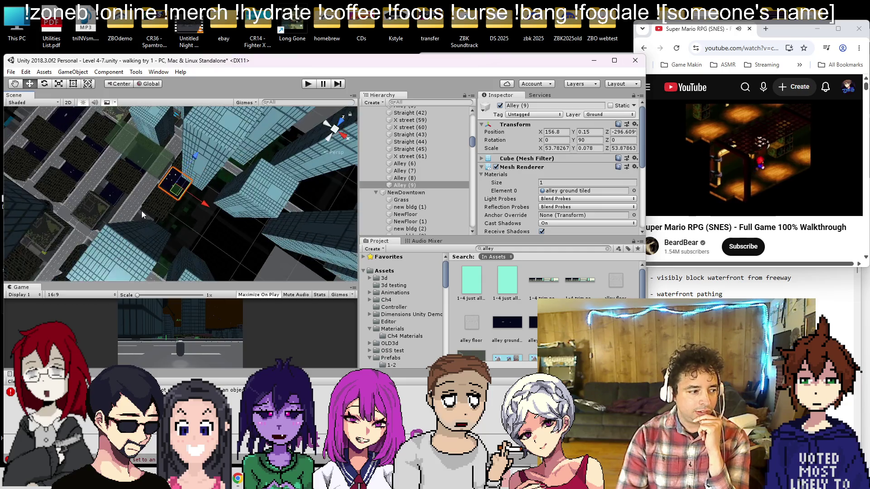
{"action": "scroll", "coordinate": [208, 207], "scroll_direction": "up", "scroll_amount": 10}
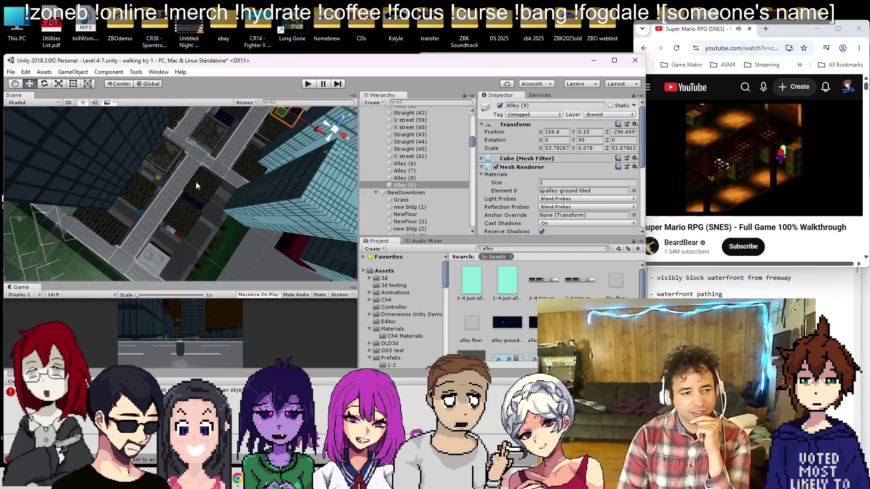
{"action": "left_click_drag", "start_coordinate": [121, 146], "coordinate": [167, 159]}
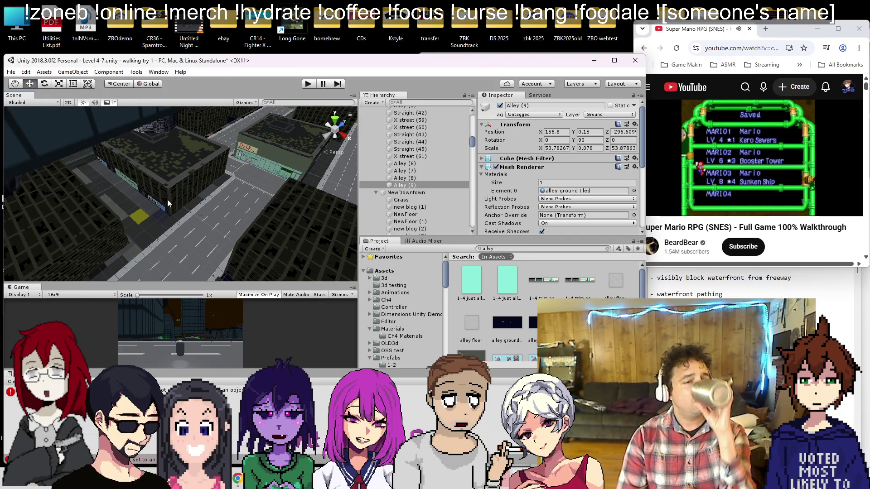
{"action": "left_click", "coordinate": [260, 190]}
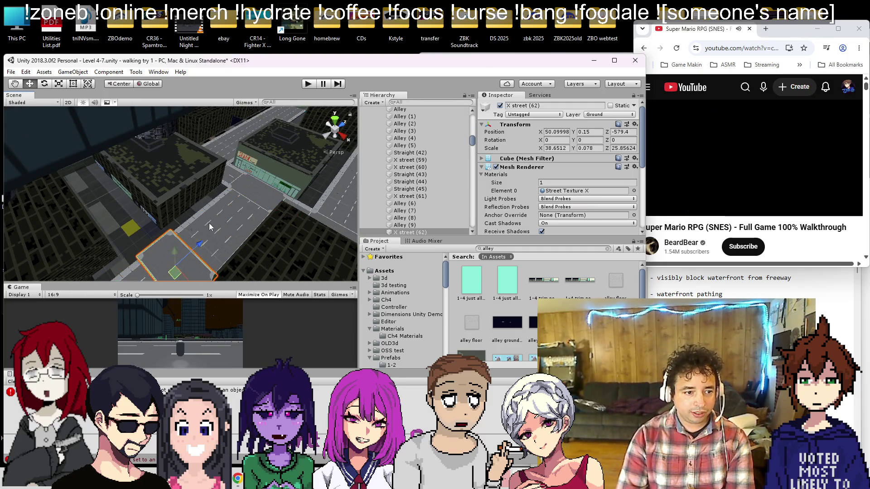
{"action": "key", "text": "f"}
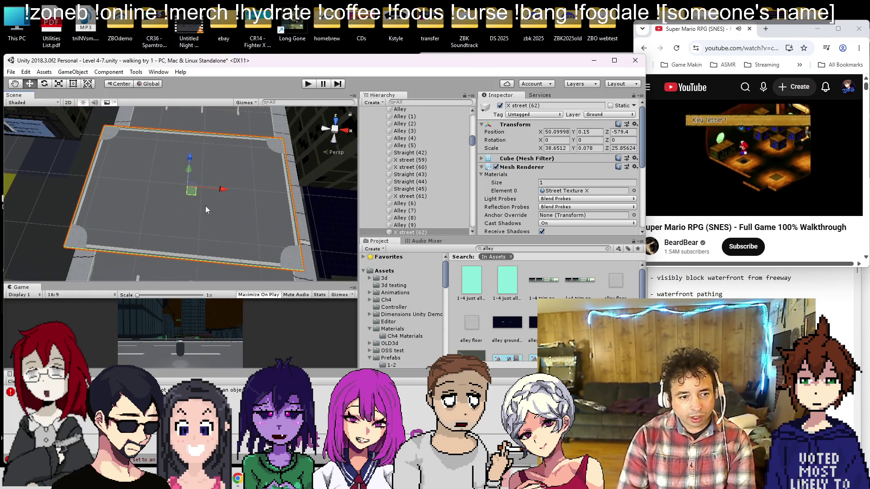
{"action": "left_click_drag", "start_coordinate": [232, 194], "coordinate": [236, 191]}
{"action": "left_click_drag", "start_coordinate": [199, 166], "coordinate": [195, 176]}
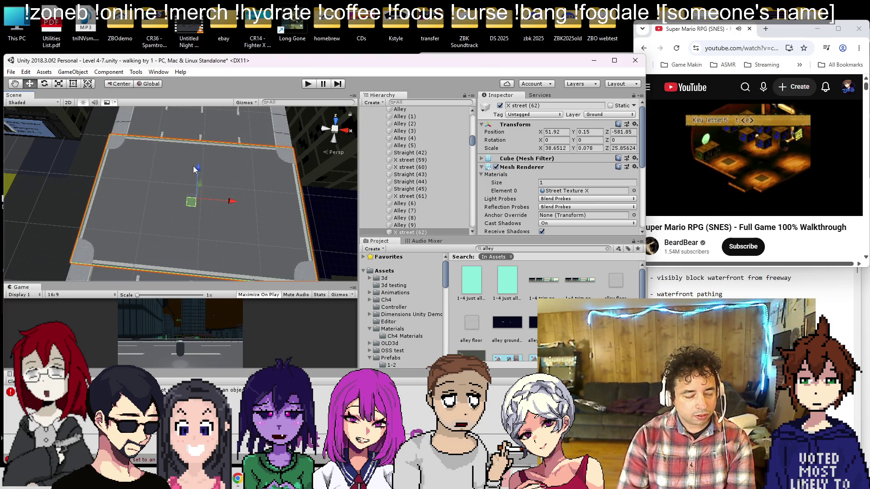
{"action": "scroll", "coordinate": [186, 190], "scroll_direction": "down", "scroll_amount": 5}
{"action": "left_click_drag", "start_coordinate": [165, 214], "coordinate": [277, 235]}
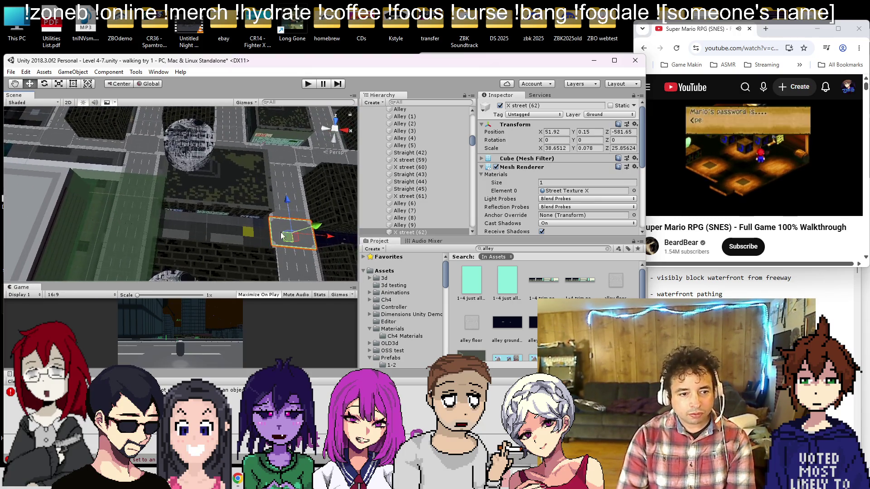
{"action": "scroll", "coordinate": [149, 243], "scroll_direction": "up", "scroll_amount": 10}
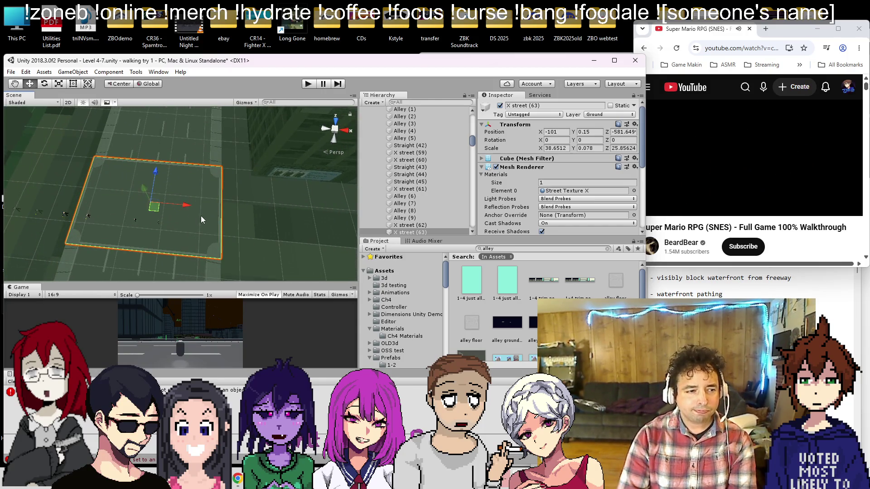
{"action": "scroll", "coordinate": [199, 218], "scroll_direction": "down", "scroll_amount": 8}
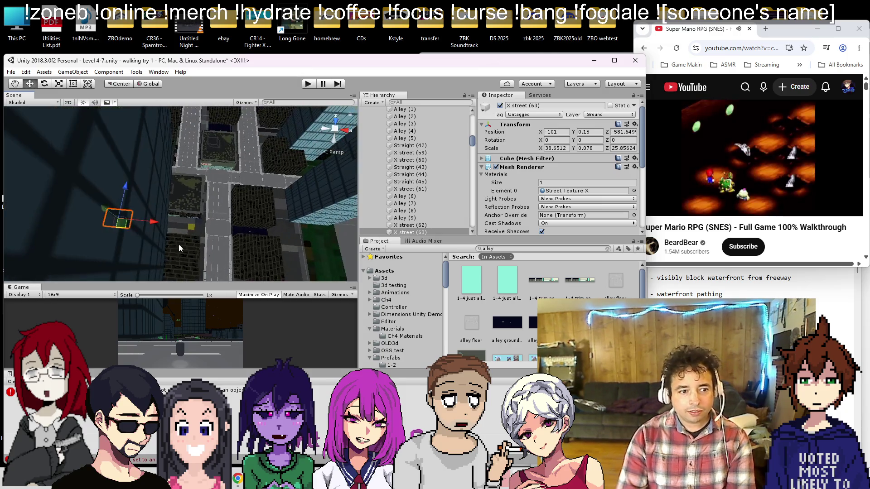
{"action": "mouse_move", "coordinate": [178, 238]}
{"action": "left_mouse_down"}
{"action": "mouse_move", "coordinate": [211, 227]}
{"action": "mouse_move", "coordinate": [183, 185]}
{"action": "mouse_move", "coordinate": [139, 170]}
{"action": "mouse_move", "coordinate": [163, 198]}
{"action": "left_mouse_up"}
{"action": "scroll", "coordinate": [178, 236], "scroll_direction": "up", "scroll_amount": 3}
{"action": "left_click_drag", "start_coordinate": [182, 240], "coordinate": [181, 206]}
Inspect the straight road pieces from above and delete the misplaced Straight (46)
{"action": "left_click", "coordinate": [199, 171]}
{"action": "left_click_drag", "start_coordinate": [200, 172], "coordinate": [178, 107]}
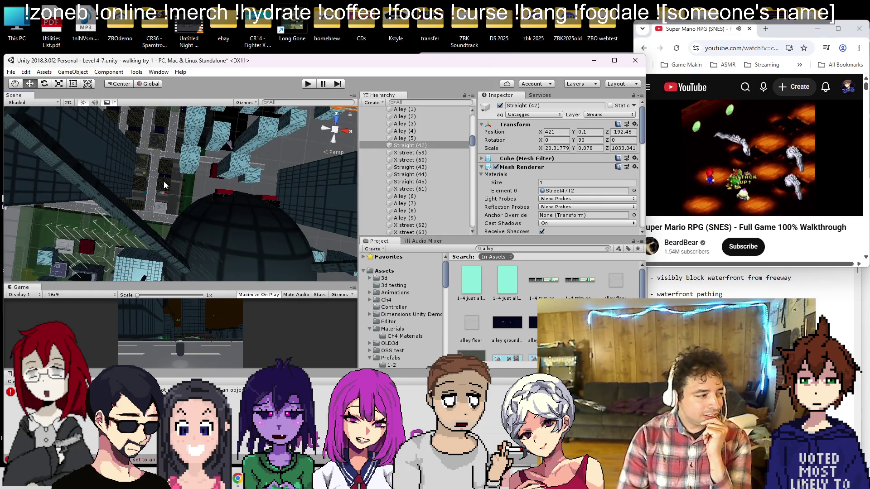
{"action": "mouse_move", "coordinate": [163, 204]}
{"action": "left_mouse_down"}
{"action": "mouse_move", "coordinate": [192, 183]}
{"action": "mouse_move", "coordinate": [130, 146]}
{"action": "mouse_move", "coordinate": [211, 149]}
{"action": "mouse_move", "coordinate": [233, 185]}
{"action": "mouse_move", "coordinate": [209, 171]}
{"action": "mouse_move", "coordinate": [211, 199]}
{"action": "mouse_move", "coordinate": [177, 144]}
{"action": "left_mouse_up"}
{"action": "left_click", "coordinate": [202, 184]}
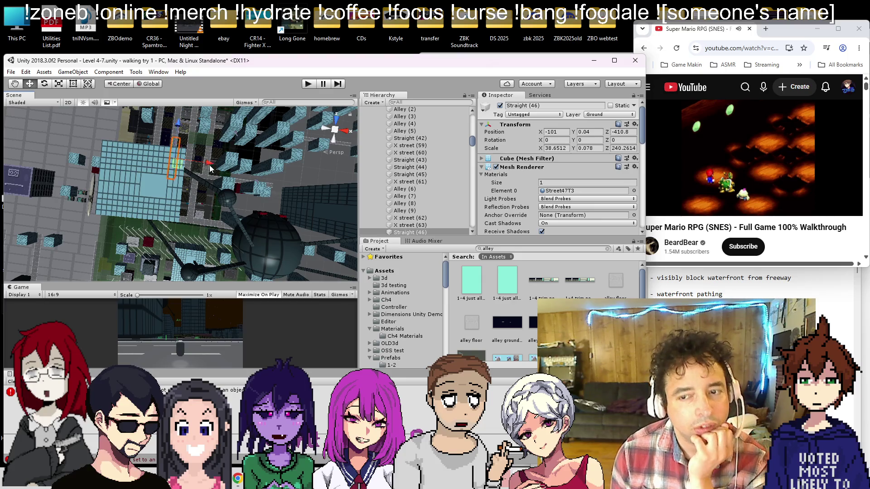
{"action": "mouse_move", "coordinate": [199, 155]}
{"action": "left_mouse_down"}
{"action": "mouse_move", "coordinate": [190, 209]}
{"action": "mouse_move", "coordinate": [161, 208]}
{"action": "mouse_move", "coordinate": [184, 164]}
{"action": "mouse_move", "coordinate": [168, 154]}
{"action": "mouse_move", "coordinate": [170, 111]}
{"action": "left_mouse_up"}
{"action": "mouse_move", "coordinate": [277, 146]}
{"action": "left_mouse_down"}
{"action": "mouse_move", "coordinate": [260, 249]}
{"action": "mouse_move", "coordinate": [171, 240]}
{"action": "mouse_move", "coordinate": [328, 281]}
{"action": "left_mouse_up"}
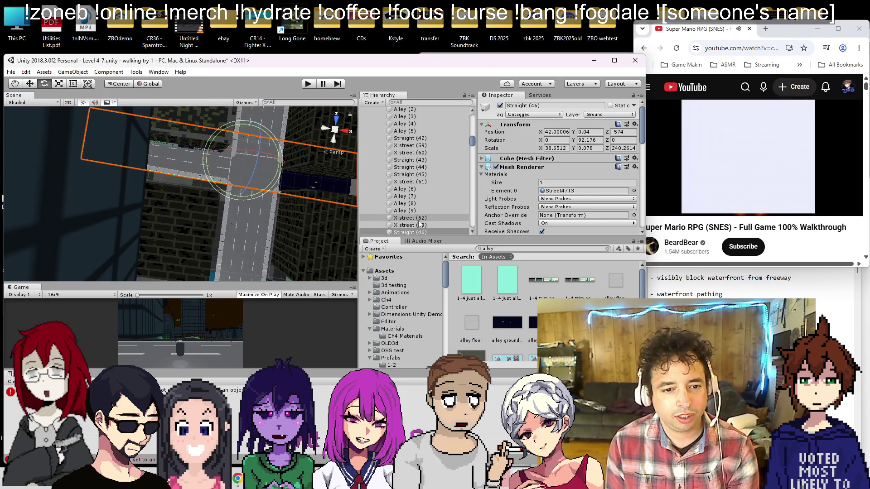
{"action": "key", "text": "Delete"}
Slide Straight (42) toward the intersection and shorten it with the Rect tool
{"action": "left_click_drag", "start_coordinate": [276, 196], "coordinate": [258, 184]}
{"action": "scroll", "coordinate": [258, 184], "scroll_direction": "down", "scroll_amount": 10}
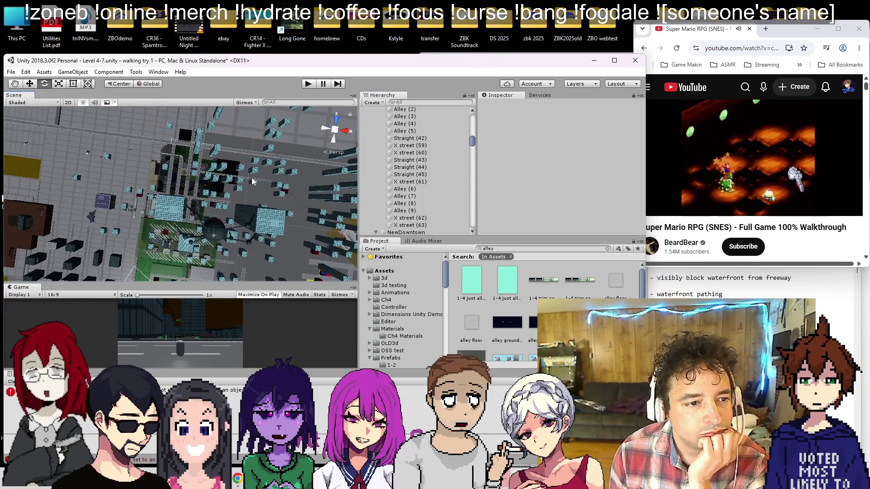
{"action": "left_click", "coordinate": [248, 182]}
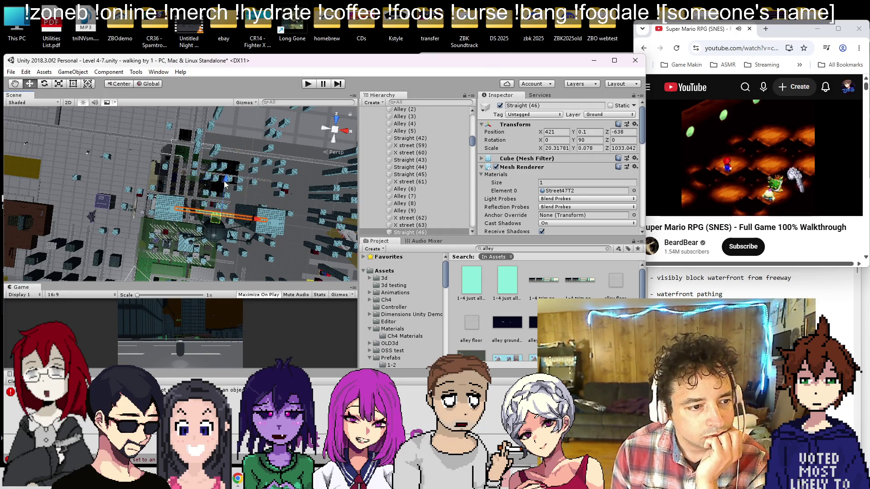
{"action": "scroll", "coordinate": [225, 212], "scroll_direction": "up", "scroll_amount": 10}
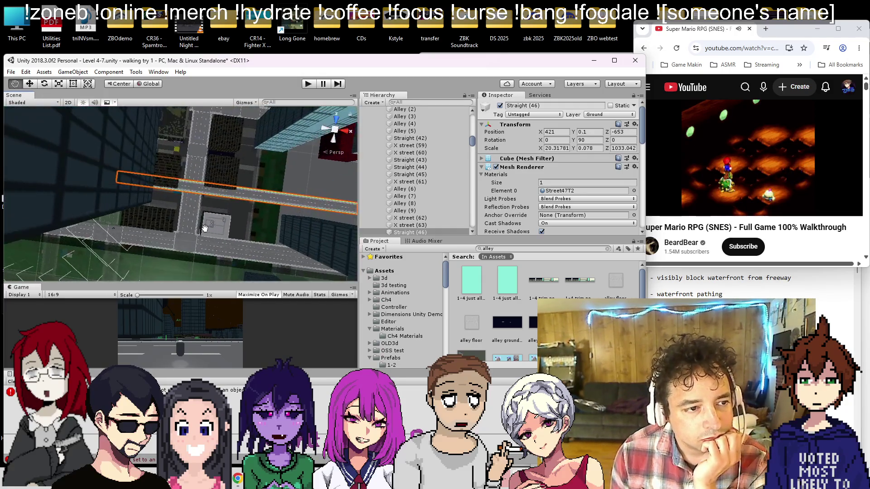
{"action": "mouse_move", "coordinate": [206, 202]}
{"action": "left_mouse_down"}
{"action": "mouse_move", "coordinate": [325, 140]}
{"action": "mouse_move", "coordinate": [319, 114]}
{"action": "left_mouse_up"}
{"action": "mouse_move", "coordinate": [207, 165]}
{"action": "left_mouse_down"}
{"action": "mouse_move", "coordinate": [327, 91]}
{"action": "mouse_move", "coordinate": [204, 108]}
{"action": "mouse_move", "coordinate": [113, 107]}
{"action": "left_mouse_up"}
{"action": "left_click", "coordinate": [72, 83]}
{"action": "left_click_drag", "start_coordinate": [204, 206], "coordinate": [211, 176]}
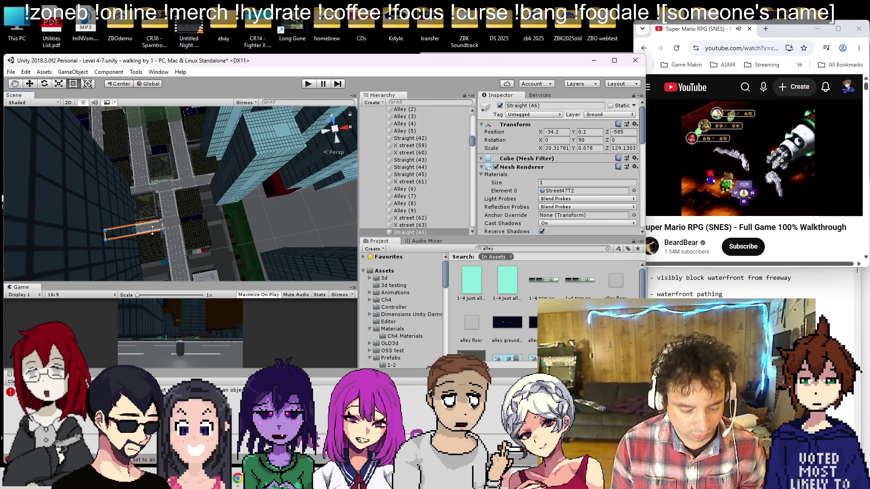
Nudge Straight (46) lengthwise to meet the intersection and widen its lower edge
{"action": "key", "text": "f"}
{"action": "mouse_move", "coordinate": [253, 190]}
{"action": "left_mouse_down"}
{"action": "mouse_move", "coordinate": [265, 176]}
{"action": "mouse_move", "coordinate": [248, 197]}
{"action": "mouse_move", "coordinate": [263, 186]}
{"action": "mouse_move", "coordinate": [281, 202]}
{"action": "mouse_move", "coordinate": [296, 199]}
{"action": "left_mouse_up"}
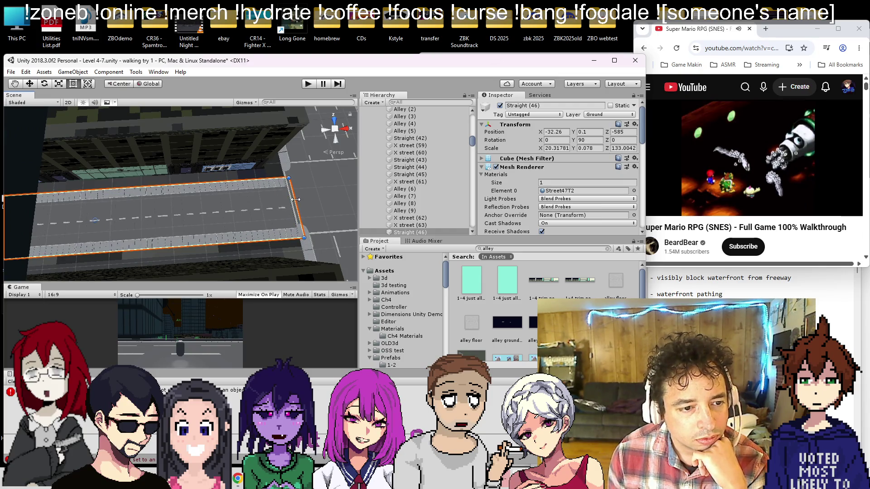
{"action": "left_click_drag", "start_coordinate": [99, 190], "coordinate": [103, 183]}
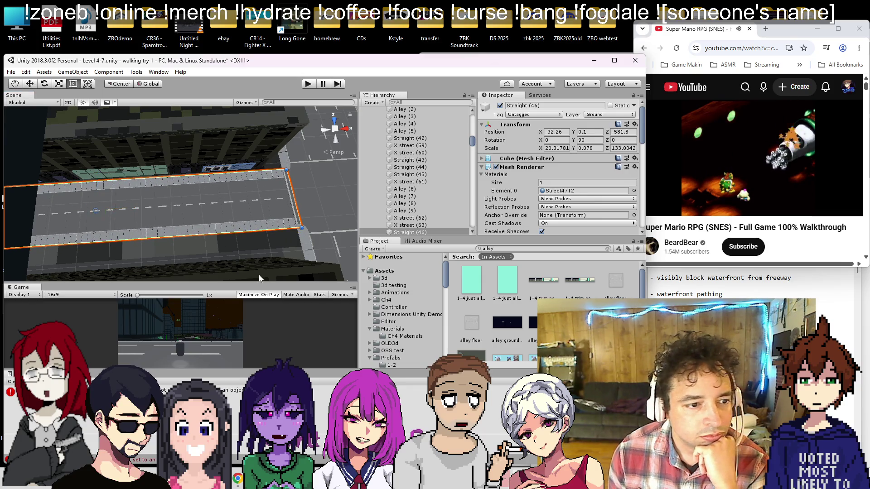
{"action": "mouse_move", "coordinate": [252, 231]}
{"action": "left_mouse_down"}
{"action": "mouse_move", "coordinate": [252, 241]}
{"action": "mouse_move", "coordinate": [190, 220]}
{"action": "mouse_move", "coordinate": [243, 208]}
{"action": "left_mouse_up"}
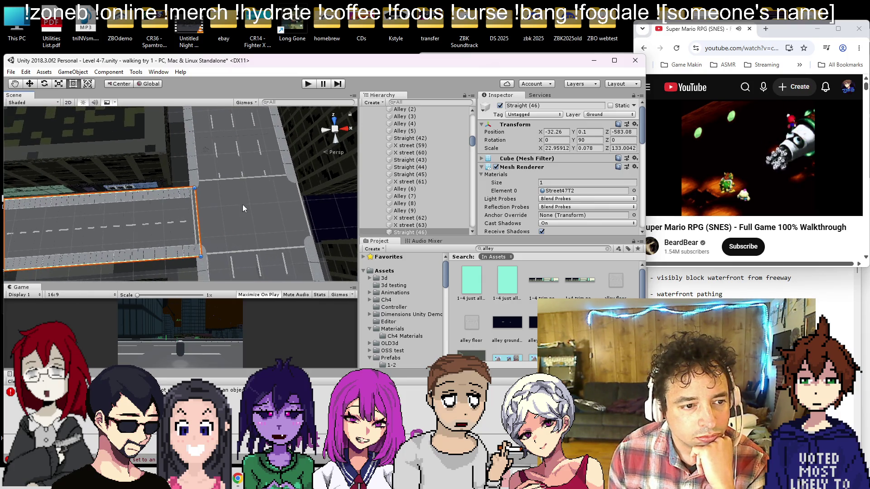
Pull X street (63)'s top edge in so the block meets the road
{"action": "left_click", "coordinate": [243, 209]}
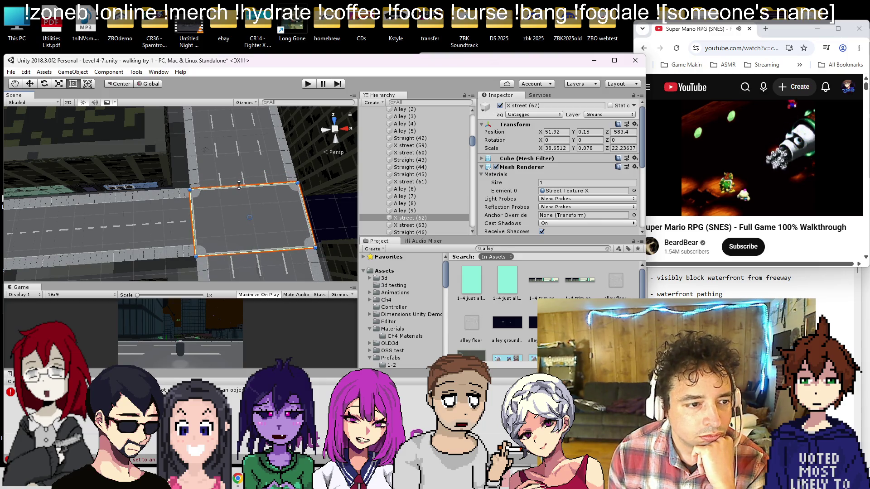
{"action": "left_click_drag", "start_coordinate": [83, 200], "coordinate": [90, 202]}
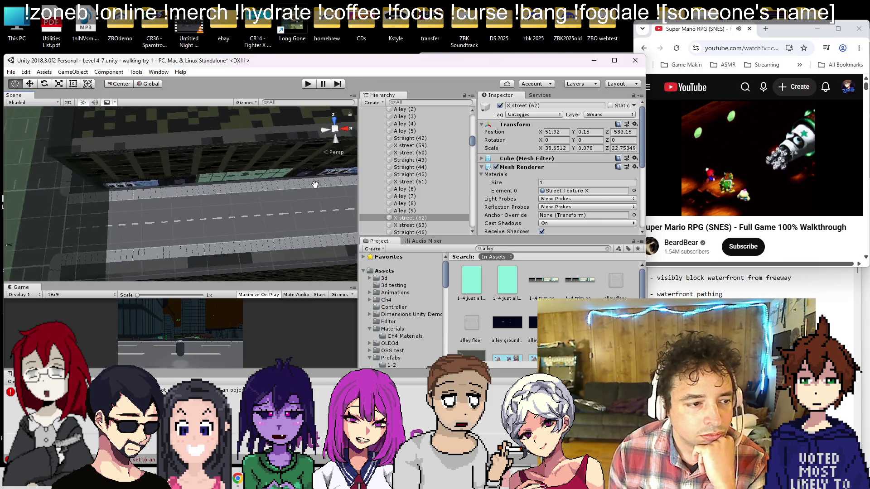
{"action": "mouse_move", "coordinate": [315, 184]}
{"action": "left_mouse_down"}
{"action": "mouse_move", "coordinate": [135, 227]}
{"action": "mouse_move", "coordinate": [267, 201]}
{"action": "left_mouse_up"}
{"action": "left_click", "coordinate": [198, 145]}
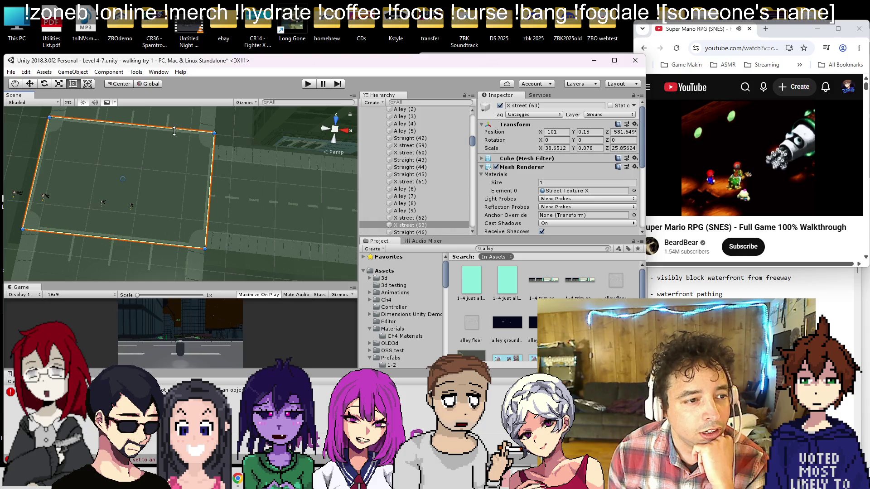
{"action": "left_click_drag", "start_coordinate": [174, 141], "coordinate": [176, 143]}
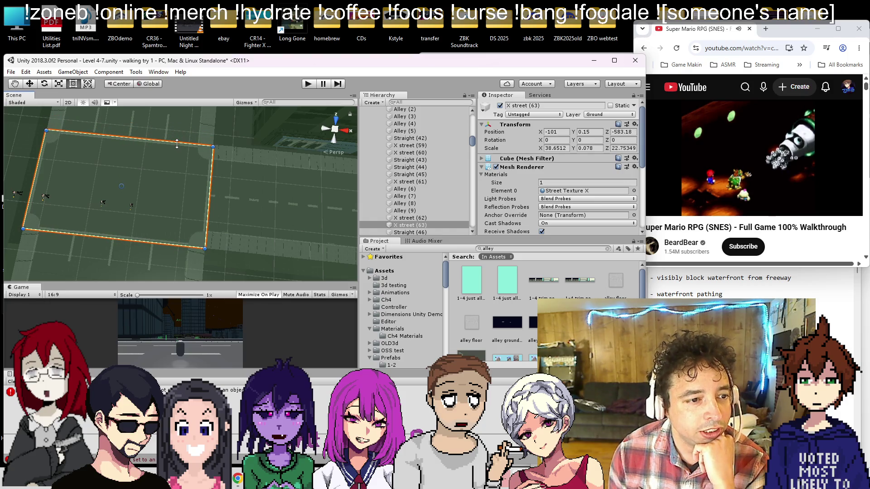
Zoom out to check the road among the buildings, save, and start play-testing
{"action": "scroll", "coordinate": [208, 152], "scroll_direction": "down", "scroll_amount": 2}
{"action": "mouse_move", "coordinate": [235, 215]}
{"action": "left_mouse_down"}
{"action": "mouse_move", "coordinate": [131, 180]}
{"action": "mouse_move", "coordinate": [238, 194]}
{"action": "mouse_move", "coordinate": [220, 179]}
{"action": "left_mouse_up"}
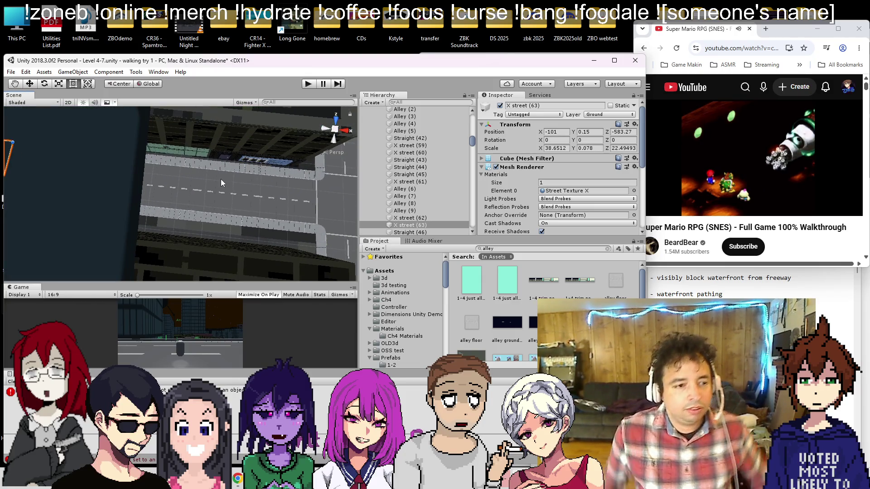
{"action": "key", "text": "ctrl+s"}
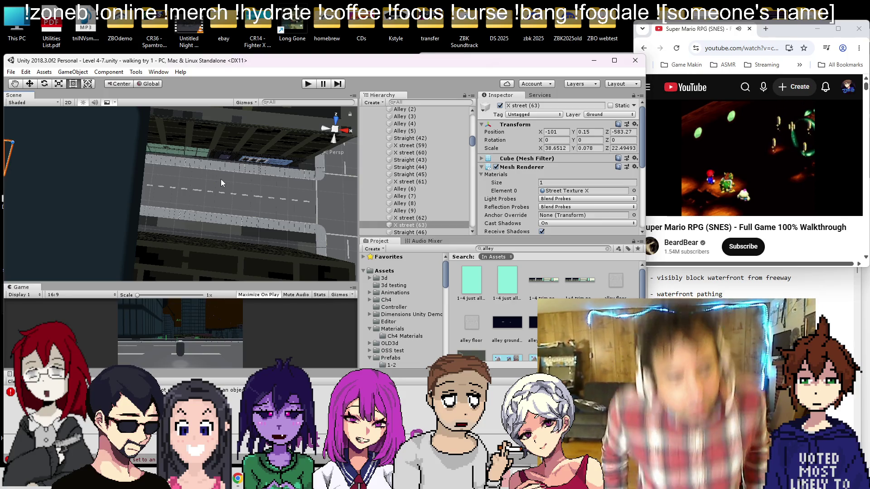
{"action": "left_click", "coordinate": [309, 86]}
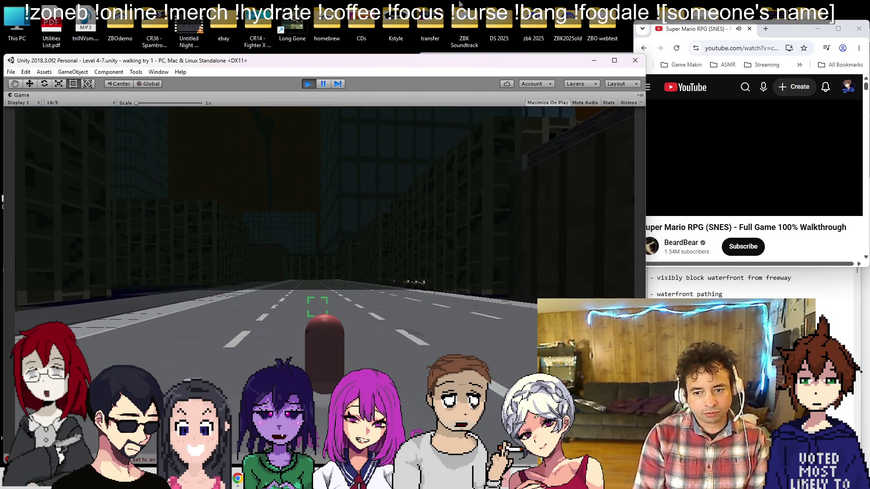
After checking the to-do notes, walk down the street through the intersection, then pause the play-test
{"action": "key", "text": "alt+Tab"}
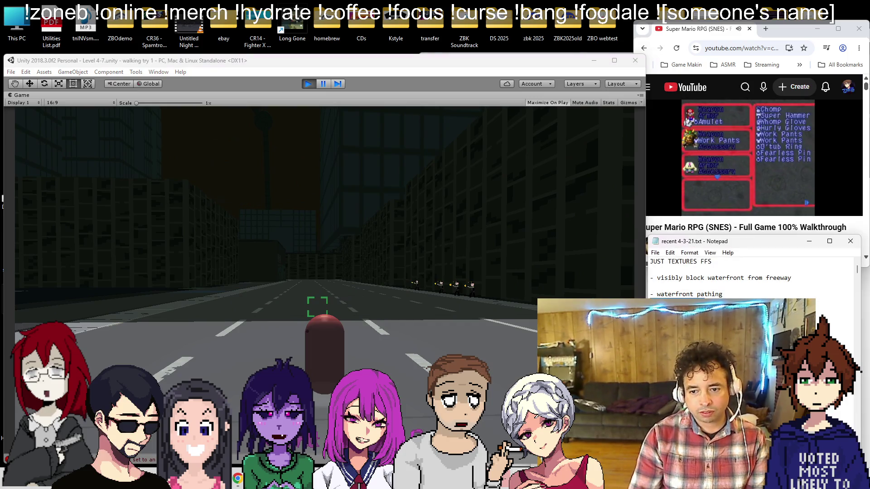
{"action": "left_click", "coordinate": [552, 269]}
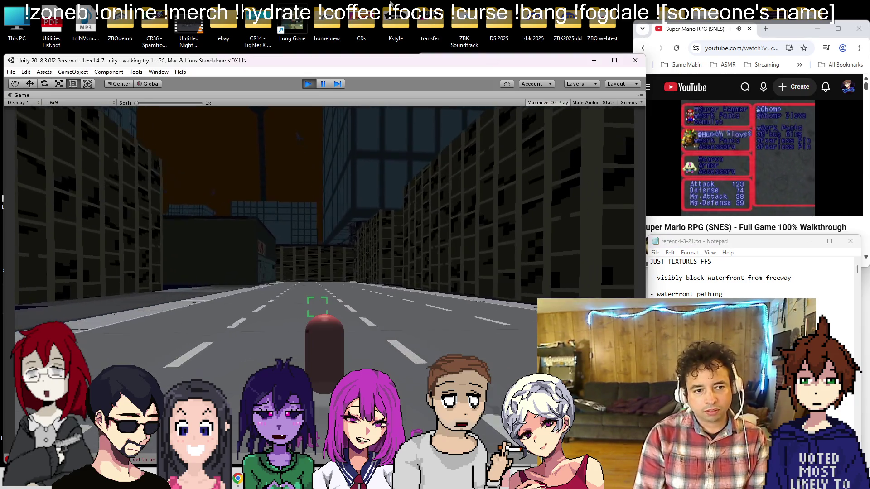
{"action": "key", "text": "w"}
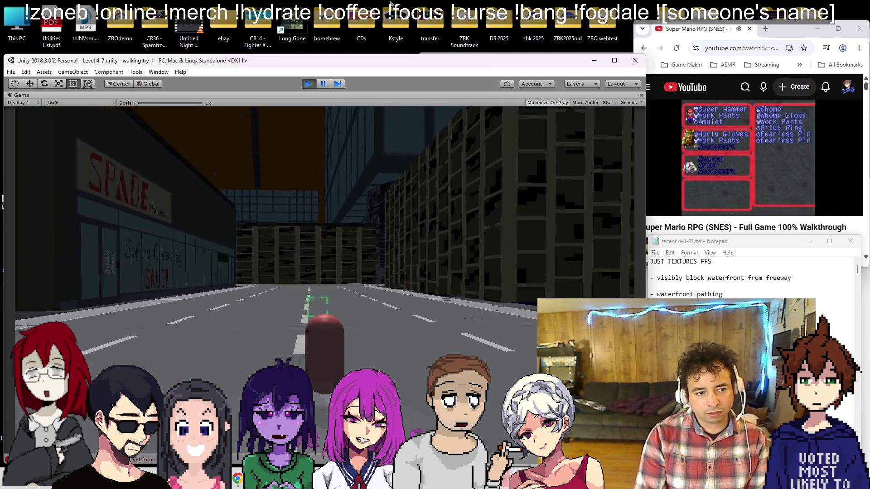
{"action": "key", "text": "w"}
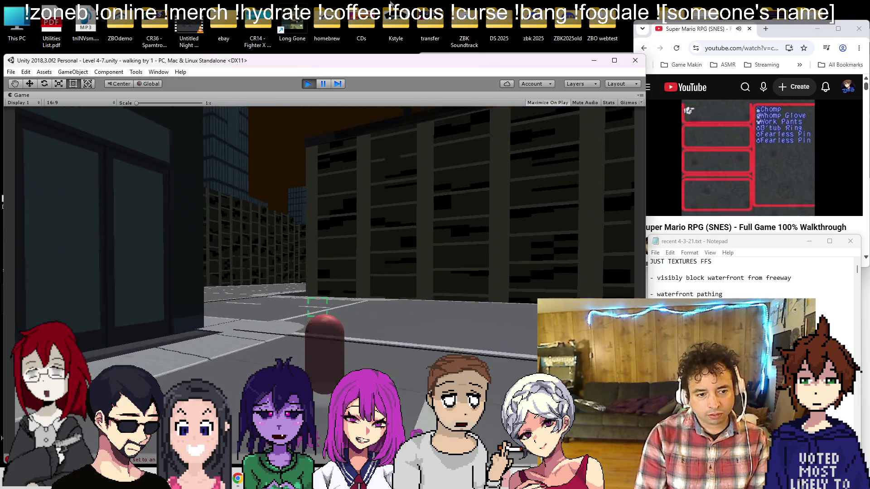
{"action": "key", "text": "a"}
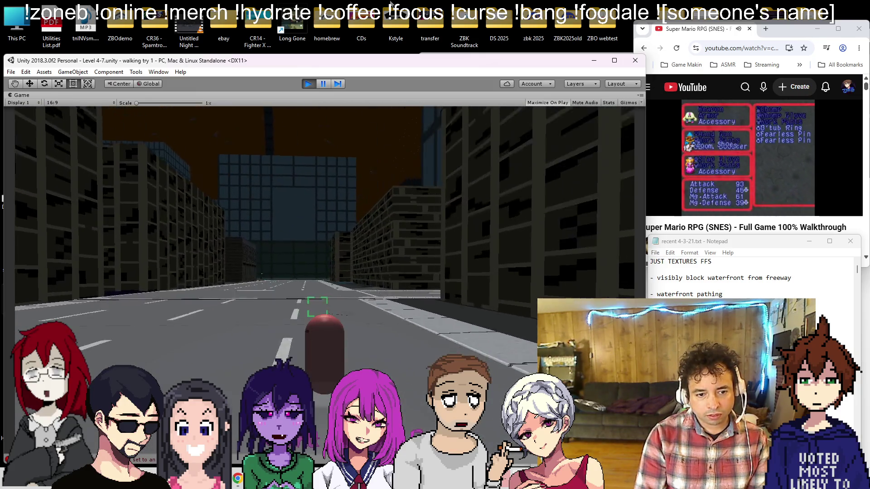
{"action": "key", "text": "w"}
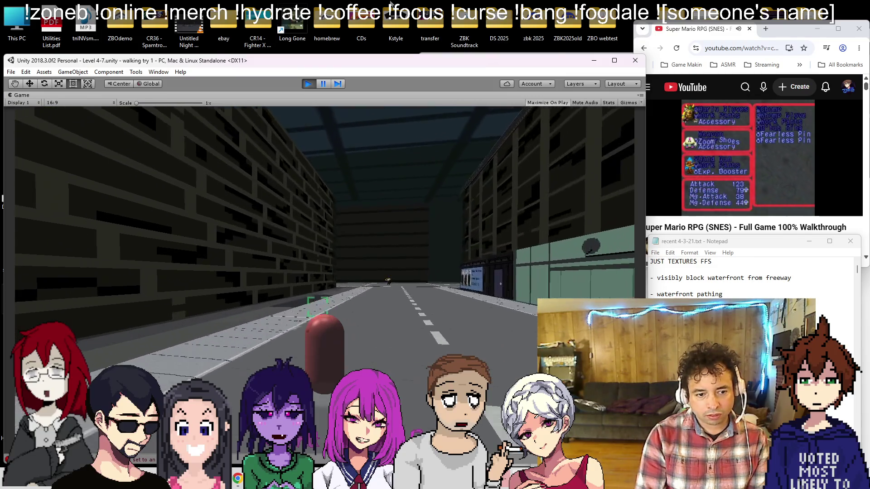
{"action": "key", "text": "a"}
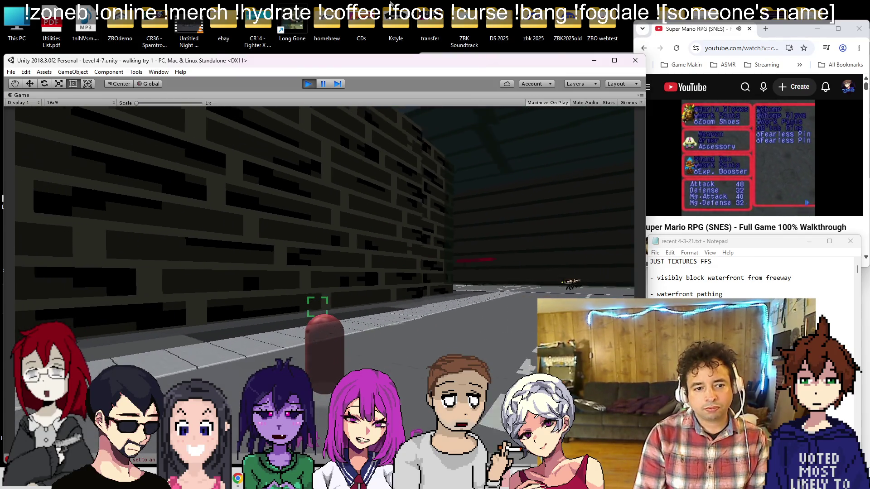
{"action": "key", "text": "d"}
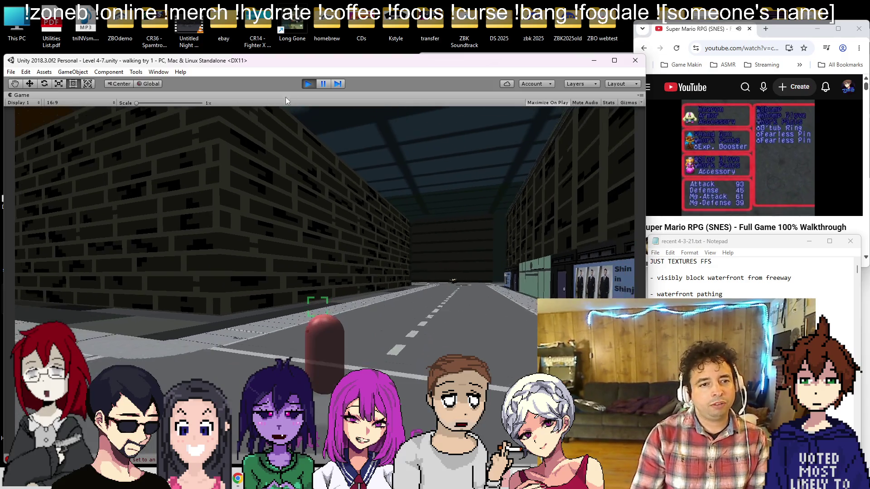
{"action": "left_click", "coordinate": [323, 84]}
Select the Shinsutsu building and give it the metal tag
{"action": "mouse_move", "coordinate": [337, 137]}
{"action": "left_mouse_down"}
{"action": "mouse_move", "coordinate": [280, 196]}
{"action": "mouse_move", "coordinate": [183, 201]}
{"action": "mouse_move", "coordinate": [190, 104]}
{"action": "mouse_move", "coordinate": [184, 179]}
{"action": "mouse_move", "coordinate": [188, 164]}
{"action": "mouse_move", "coordinate": [221, 222]}
{"action": "mouse_move", "coordinate": [204, 221]}
{"action": "mouse_move", "coordinate": [148, 135]}
{"action": "left_mouse_up"}
{"action": "left_click", "coordinate": [200, 208]}
{"action": "scroll", "coordinate": [535, 147], "scroll_direction": "down", "scroll_amount": 10}
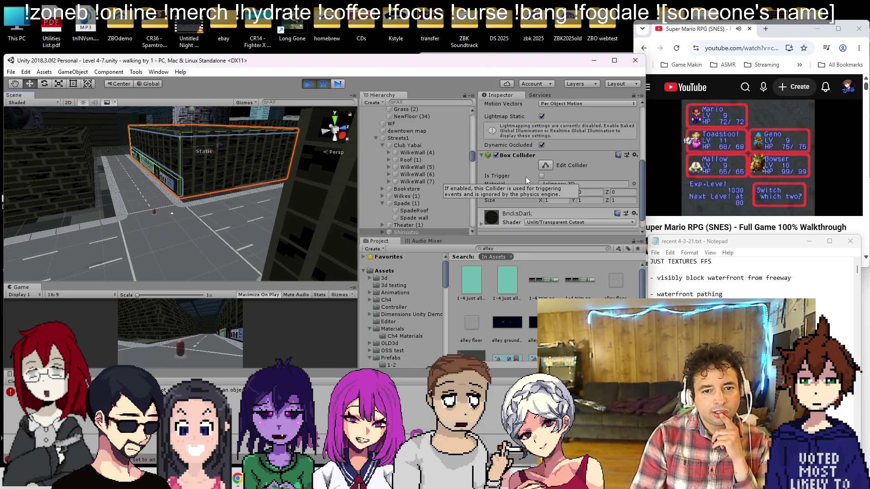
{"action": "scroll", "coordinate": [525, 180], "scroll_direction": "up", "scroll_amount": 10}
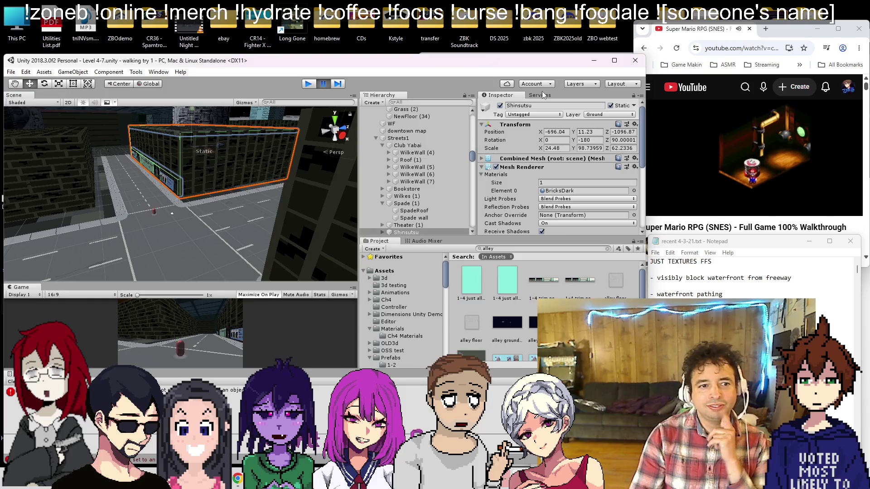
{"action": "left_click", "coordinate": [527, 115]}
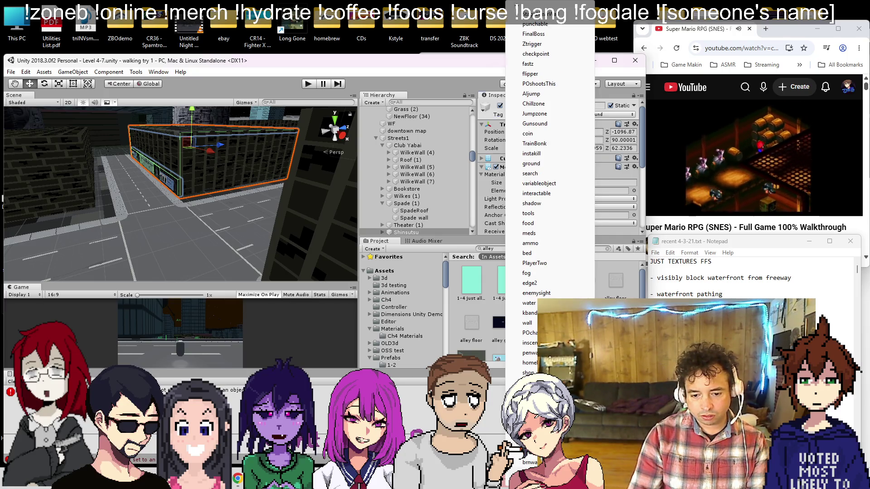
{"action": "left_click", "coordinate": [533, 393]}
Check Theater (1)'s tag without changing it and run the level again
{"action": "key", "text": "f"}
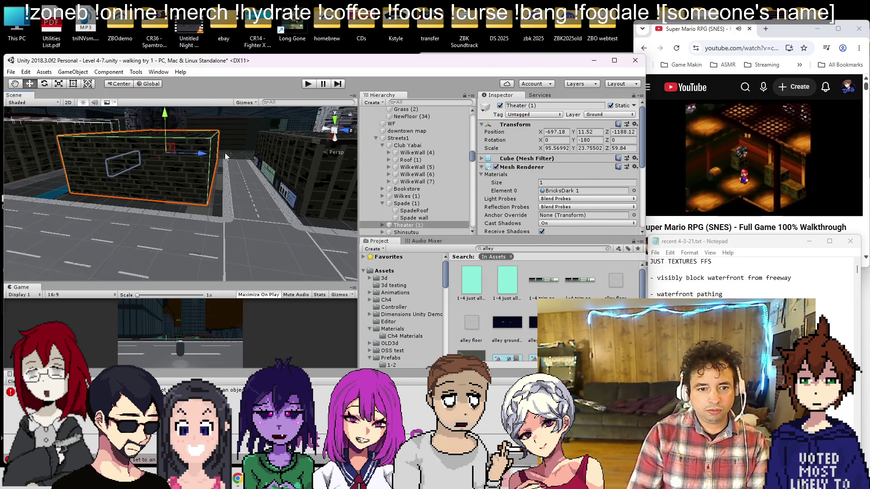
{"action": "left_click", "coordinate": [518, 115]}
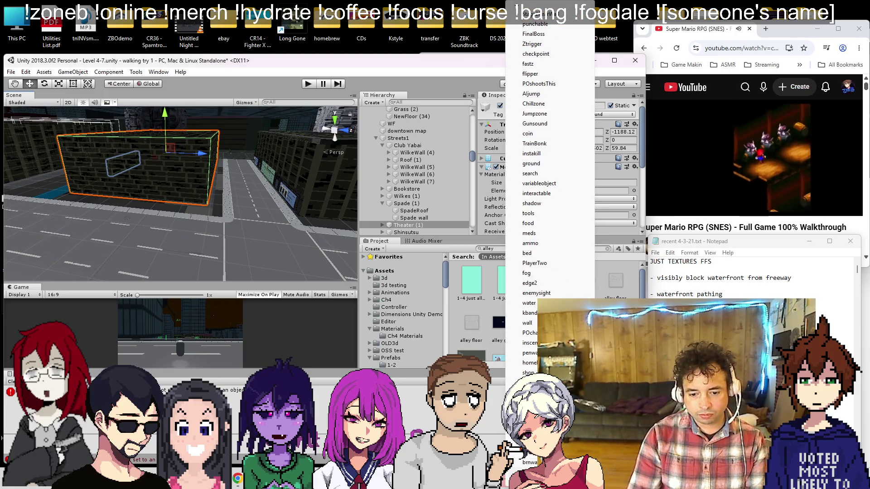
{"action": "key", "text": "Escape"}
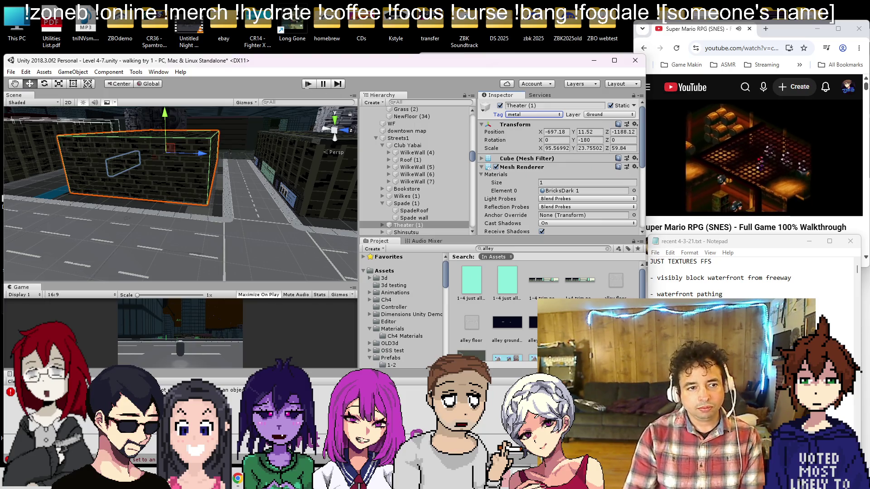
{"action": "left_click", "coordinate": [307, 86]}
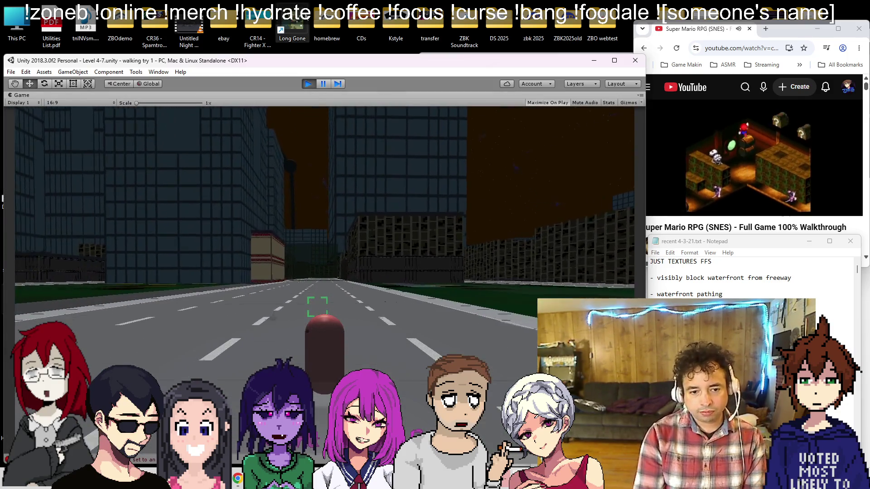
Stop Play mode and select the Cube under Roof (1)
{"action": "left_click", "coordinate": [311, 82]}
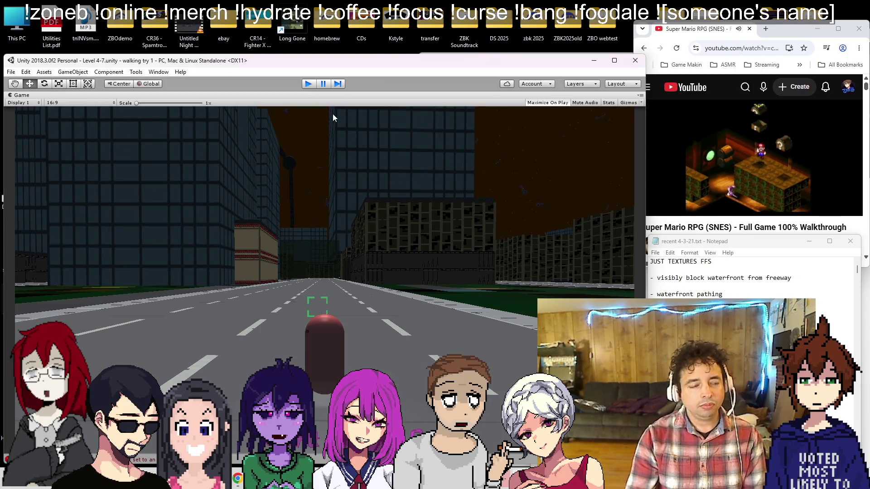
{"action": "scroll", "coordinate": [241, 225], "scroll_direction": "down", "scroll_amount": 10}
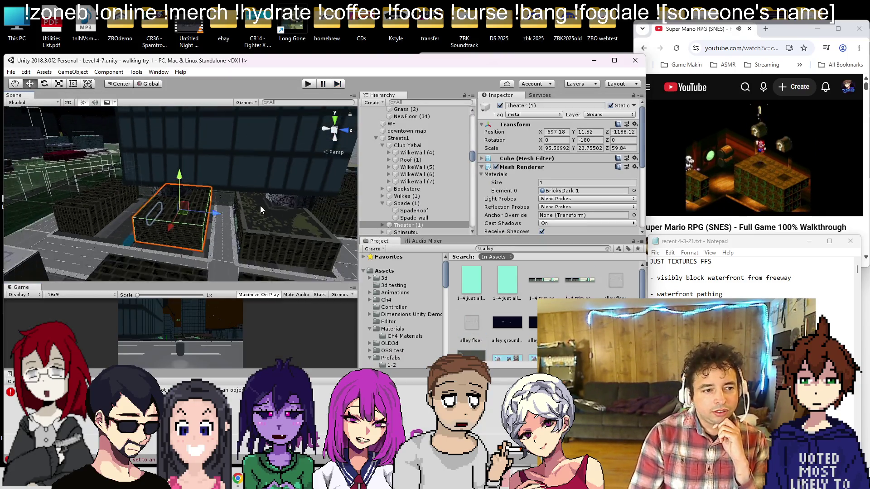
{"action": "scroll", "coordinate": [188, 232], "scroll_direction": "down", "scroll_amount": 10}
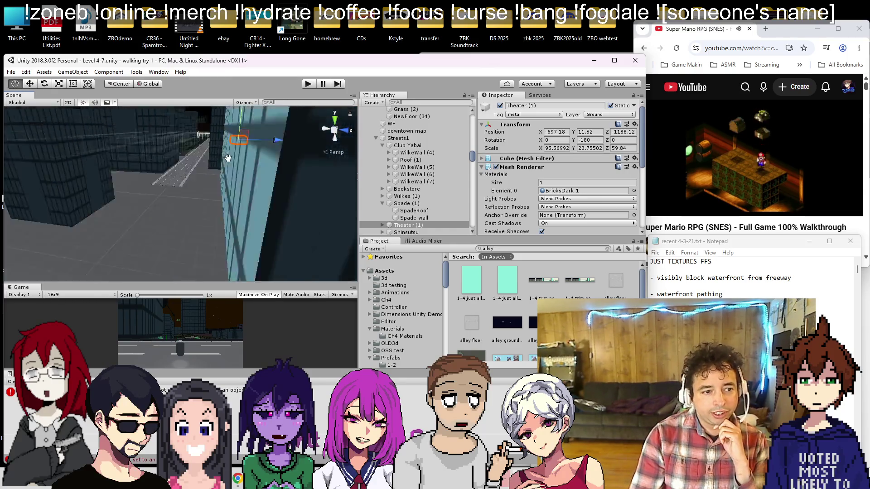
{"action": "left_click_drag", "start_coordinate": [215, 235], "coordinate": [121, 215]}
{"action": "scroll", "coordinate": [198, 231], "scroll_direction": "up", "scroll_amount": 10}
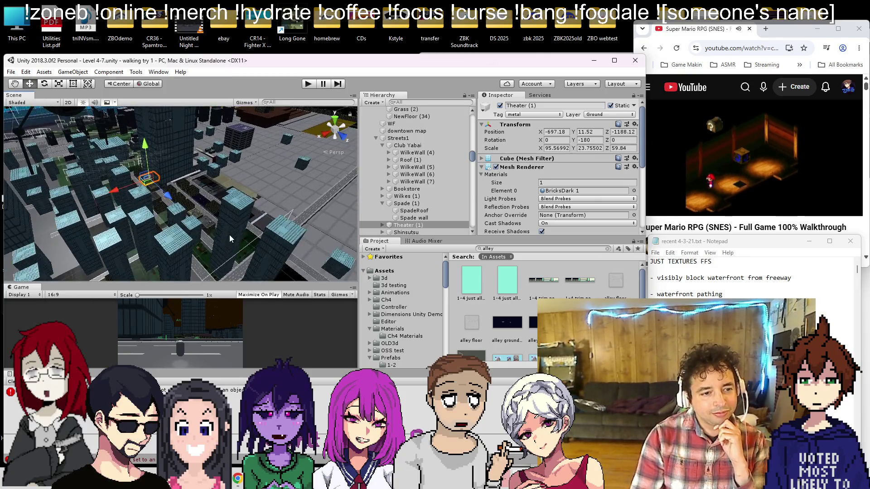
{"action": "scroll", "coordinate": [230, 235], "scroll_direction": "down", "scroll_amount": 3}
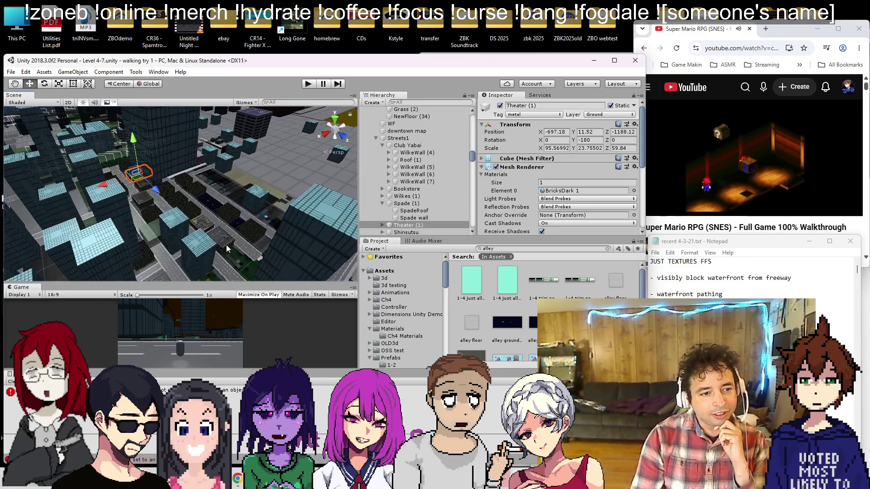
{"action": "left_click", "coordinate": [226, 238]}
Remove the Ch 3 Gun and Ch3gun Assist scripts from the cube, then play again
{"action": "scroll", "coordinate": [522, 183], "scroll_direction": "down", "scroll_amount": 5}
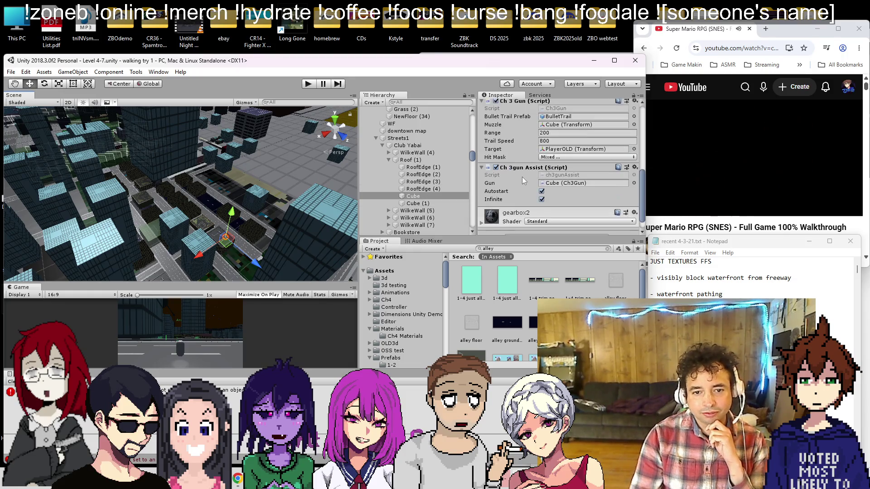
{"action": "right_click", "coordinate": [537, 104]}
{"action": "left_click", "coordinate": [551, 143]}
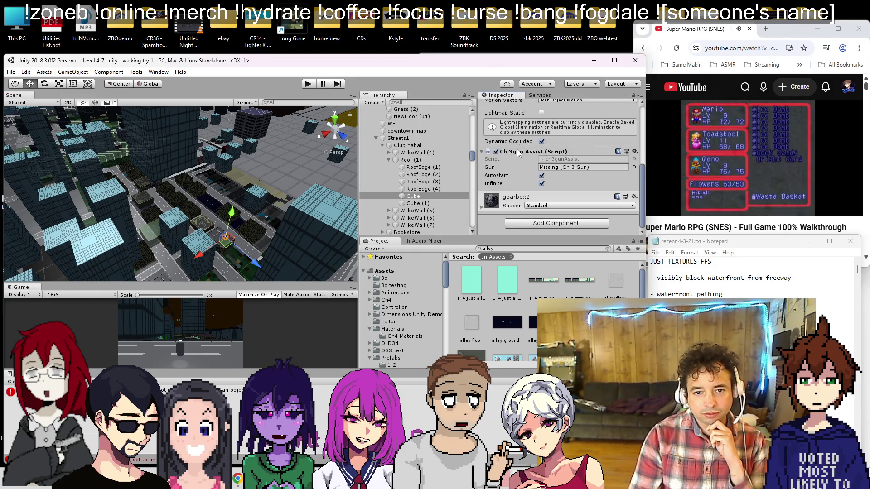
{"action": "right_click", "coordinate": [516, 153]}
{"action": "left_click", "coordinate": [548, 193]}
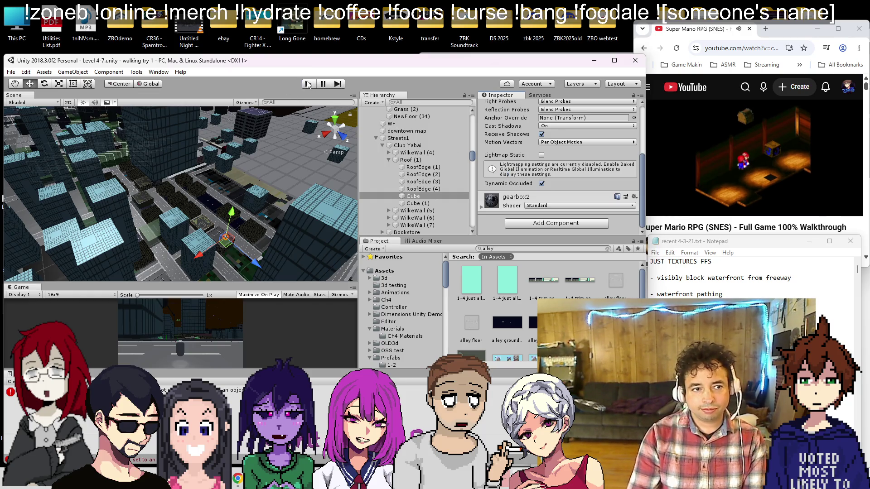
{"action": "left_click", "coordinate": [308, 84]}
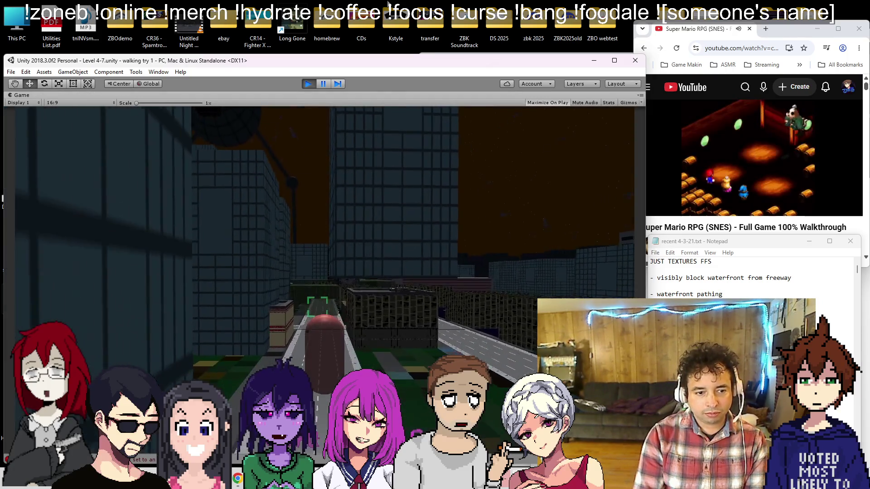
Walk down the road and look around at the buildings, brick wall and plaza
{"action": "key", "text": "d"}
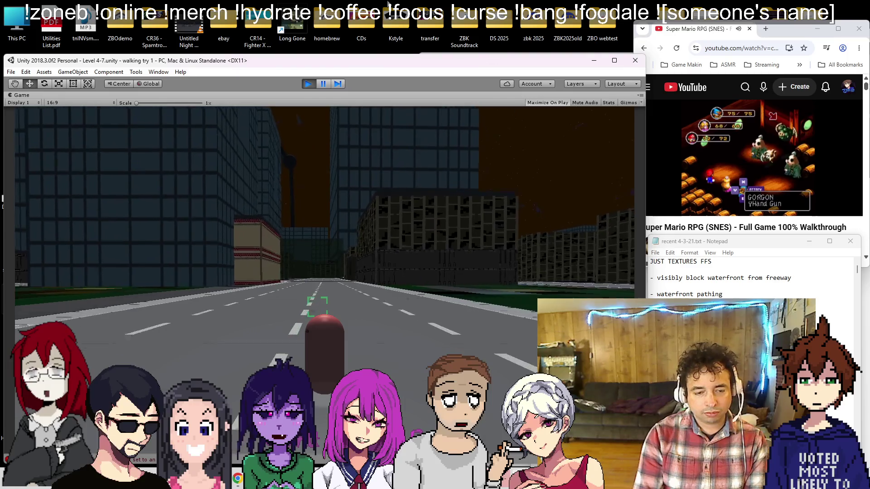
{"action": "key", "text": "w"}
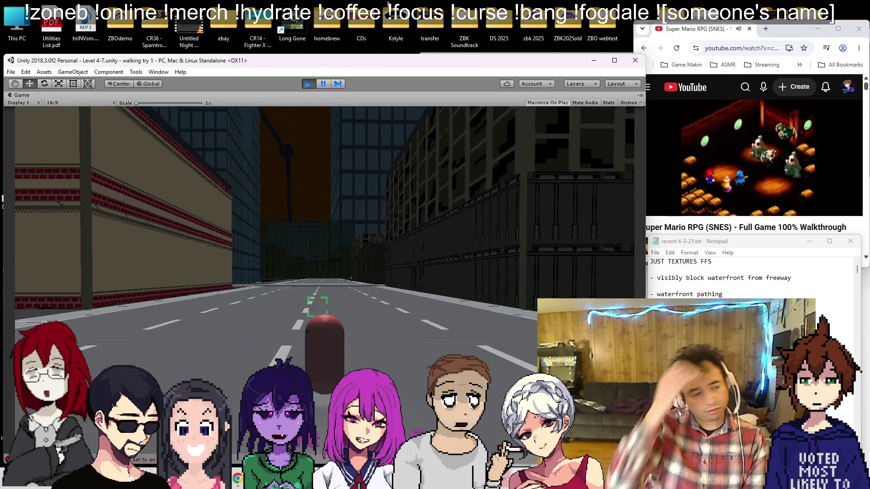
{"action": "key", "text": "w"}
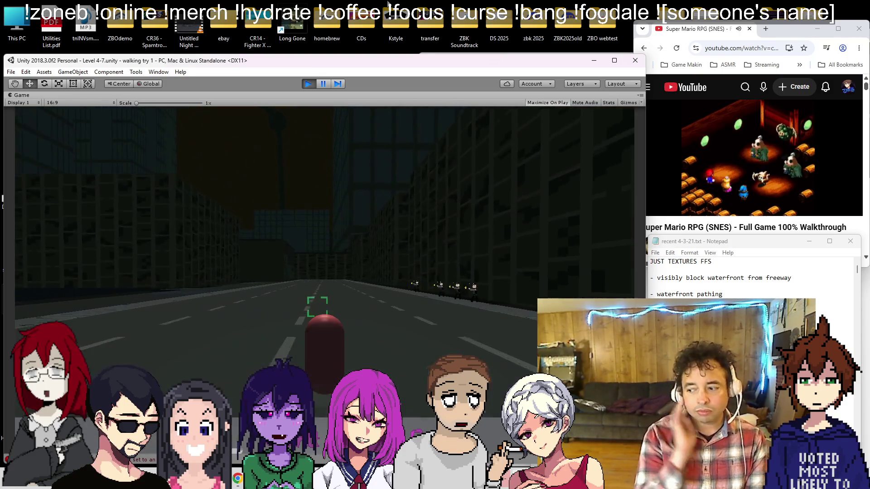
{"action": "key", "text": "w"}
{"action": "key", "text": "w"}
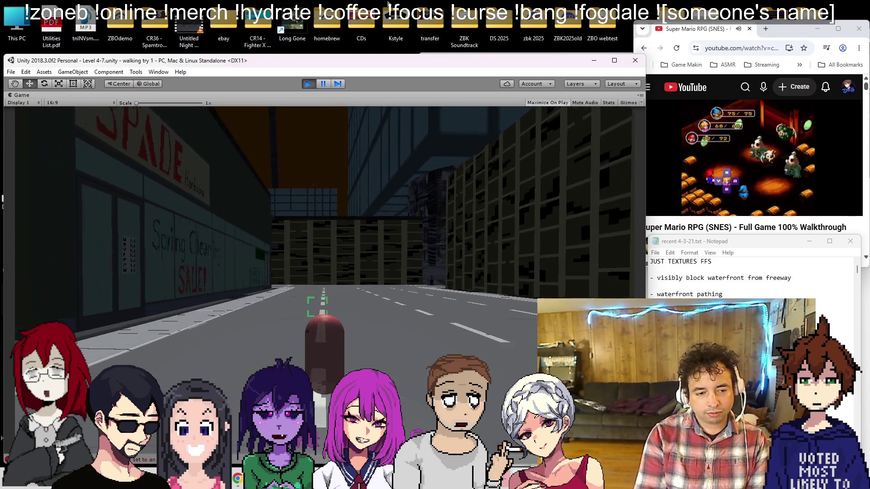
{"action": "key", "text": "d"}
{"action": "key", "text": "a"}
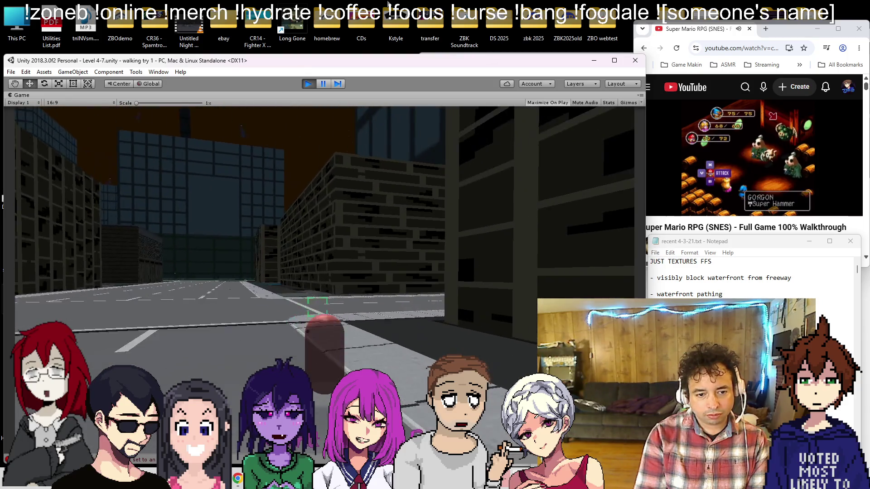
{"action": "key", "text": "d"}
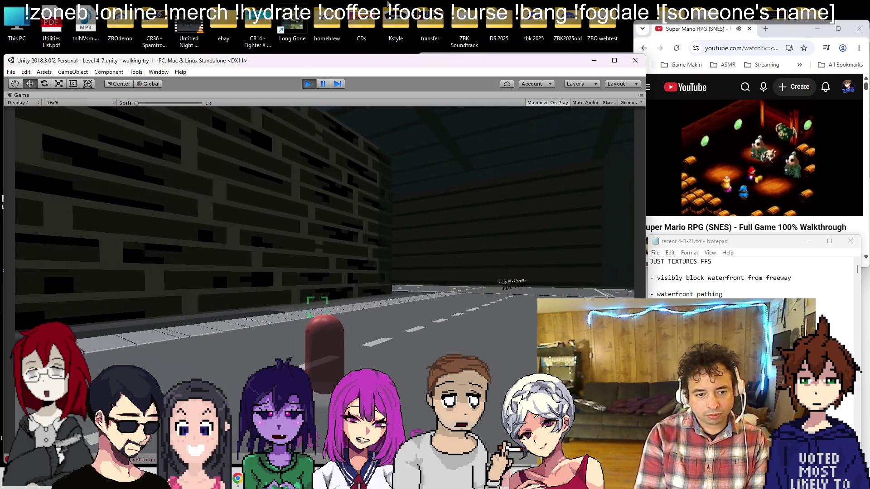
{"action": "key", "text": "d"}
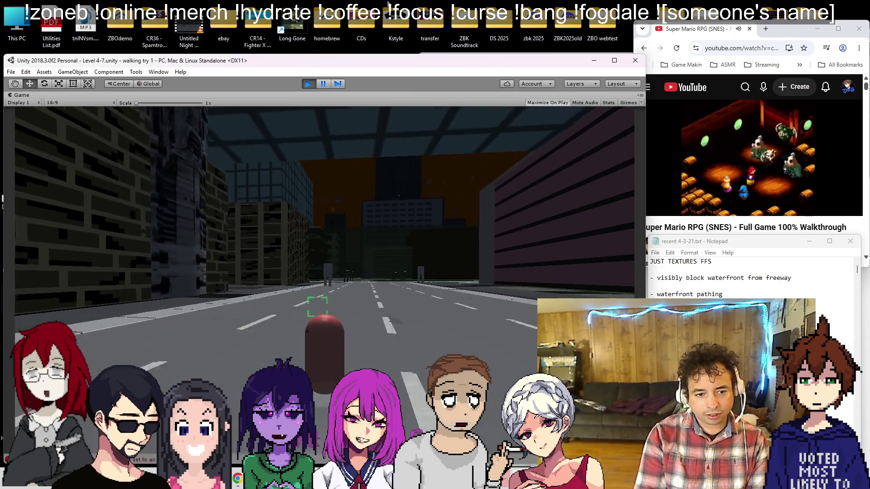
{"action": "key", "text": "d"}
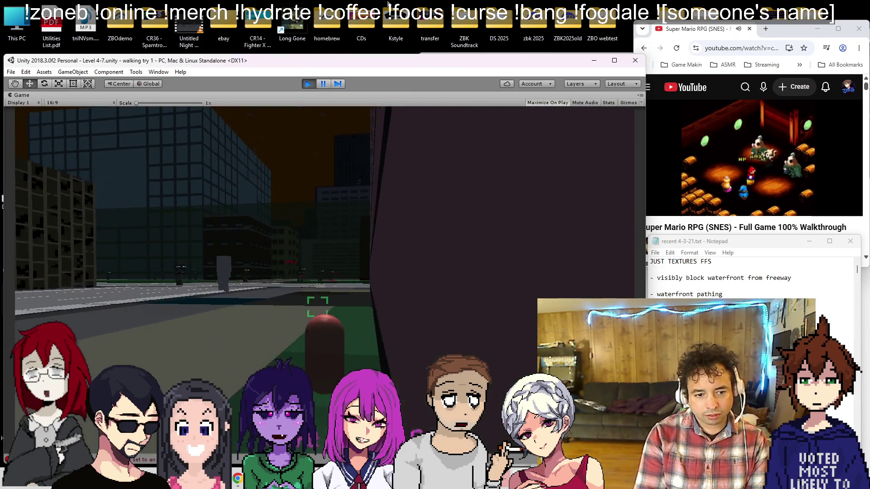
{"action": "key", "text": "a"}
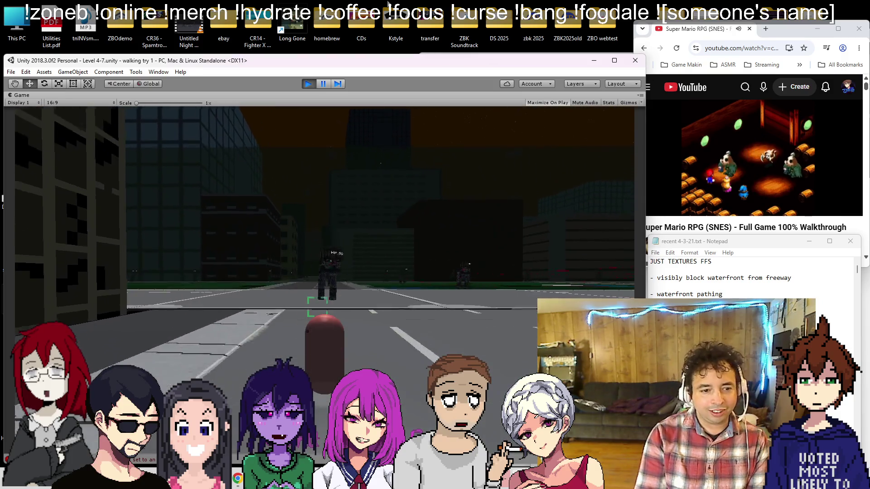
Walk across the intersections past the enemy and yellow building and along the street
{"action": "key", "text": "w"}
{"action": "key", "text": "w"}
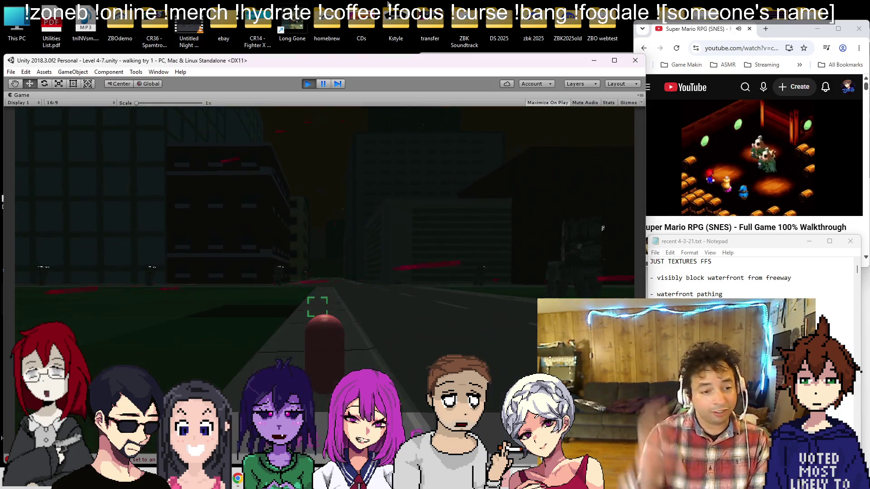
{"action": "key", "text": "w"}
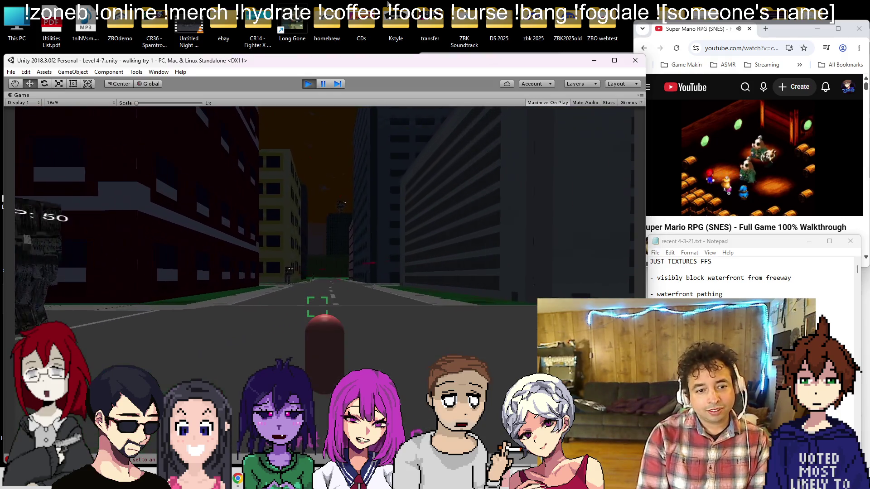
{"action": "key", "text": "w"}
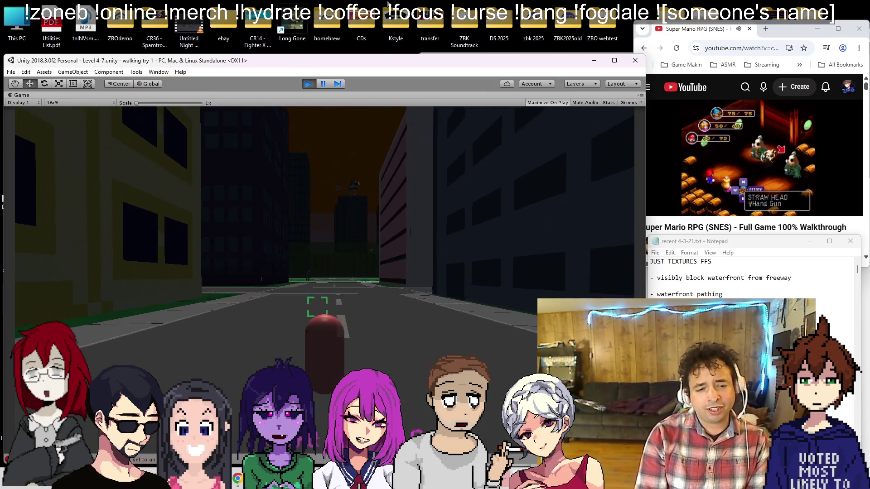
{"action": "key", "text": "w"}
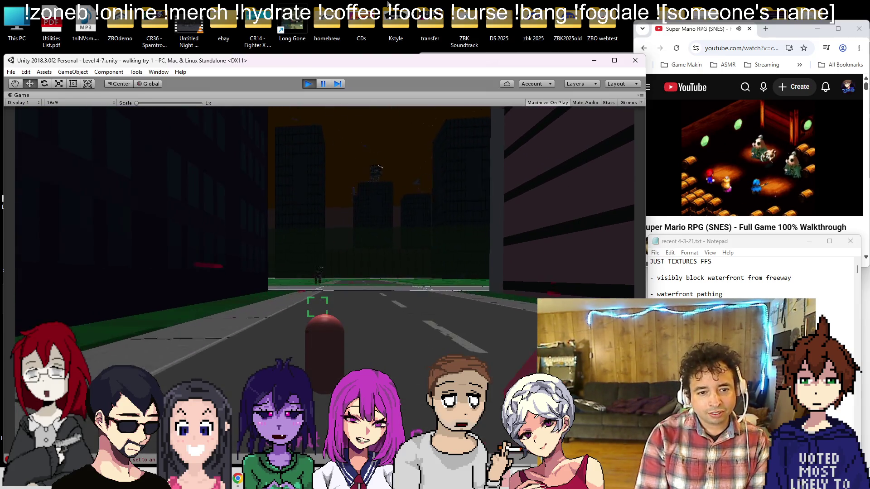
{"action": "key", "text": "w"}
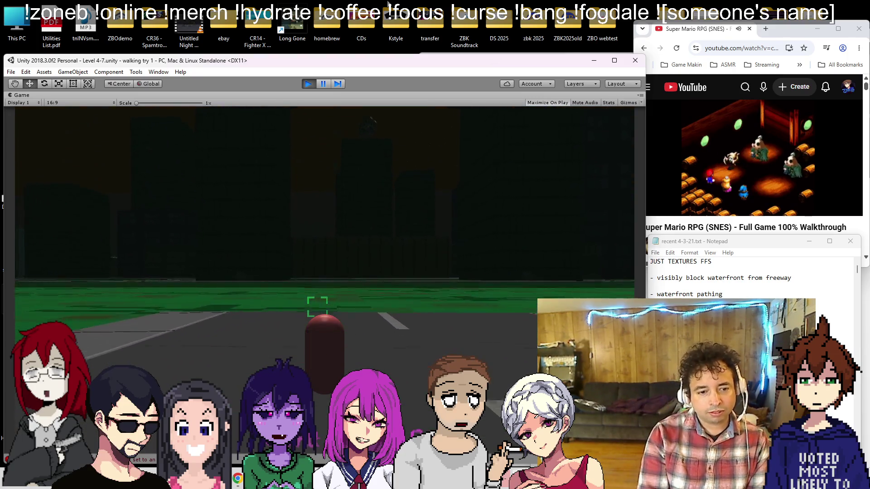
{"action": "key", "text": "w"}
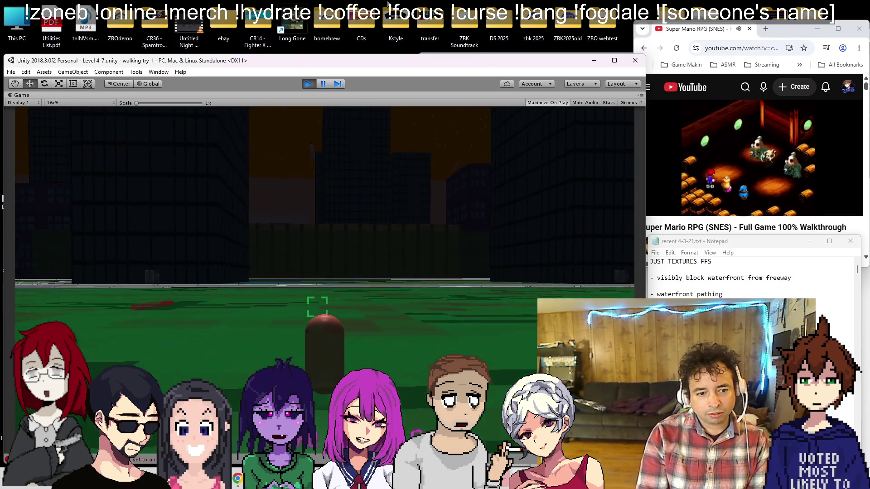
{"action": "key", "text": "w"}
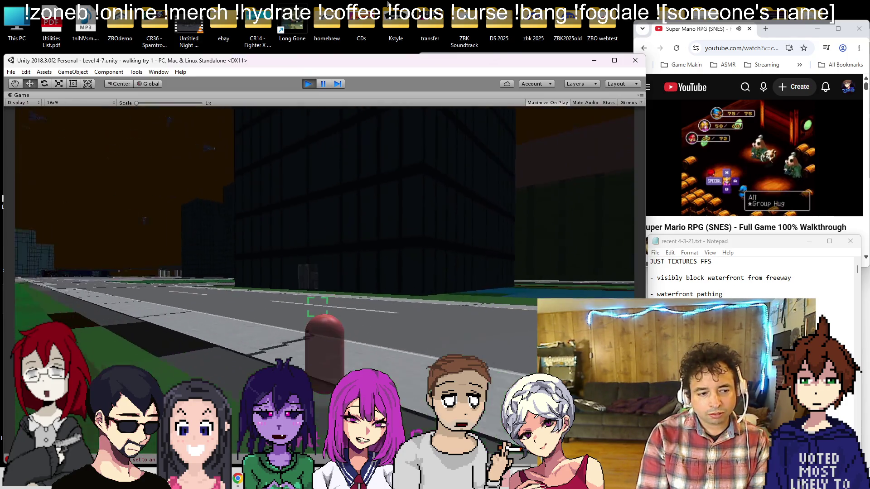
{"action": "key", "text": "w"}
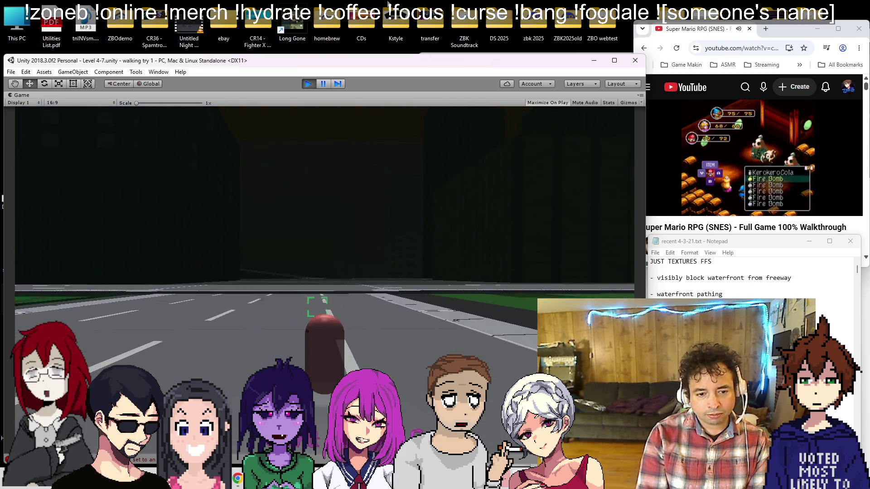
{"action": "key", "text": "w"}
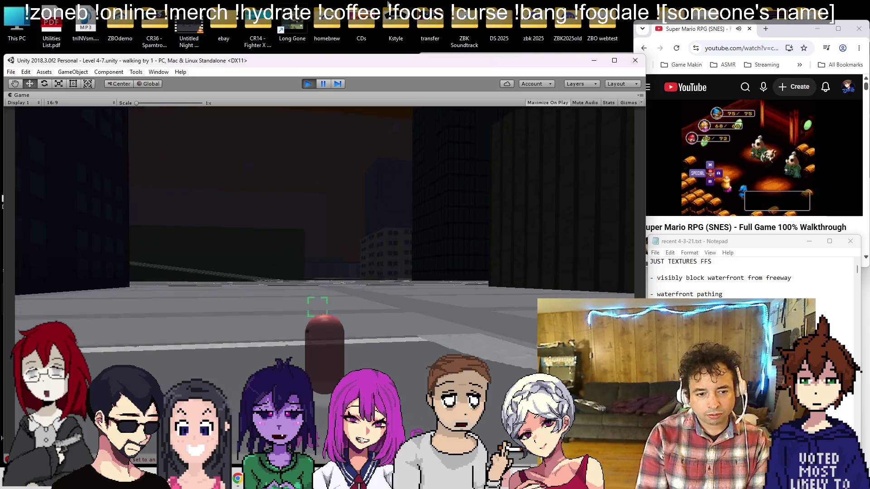
{"action": "key", "text": "w"}
{"action": "key", "text": "w"}
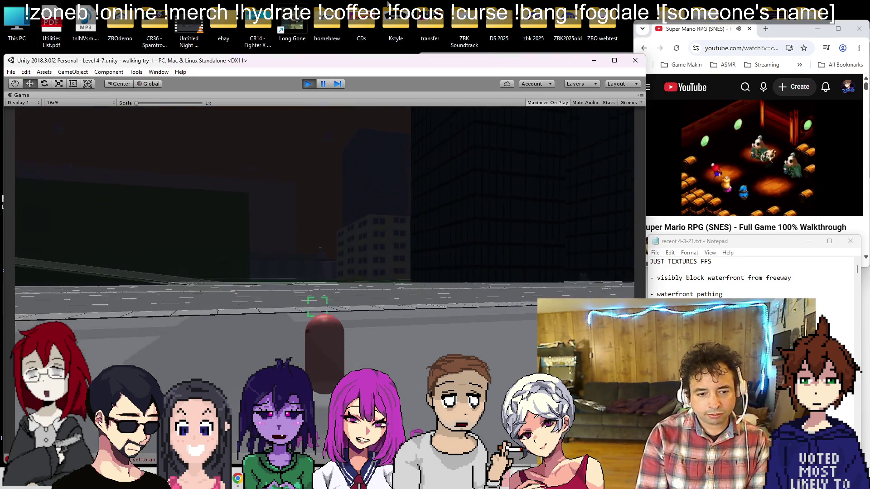
{"action": "key", "text": "w"}
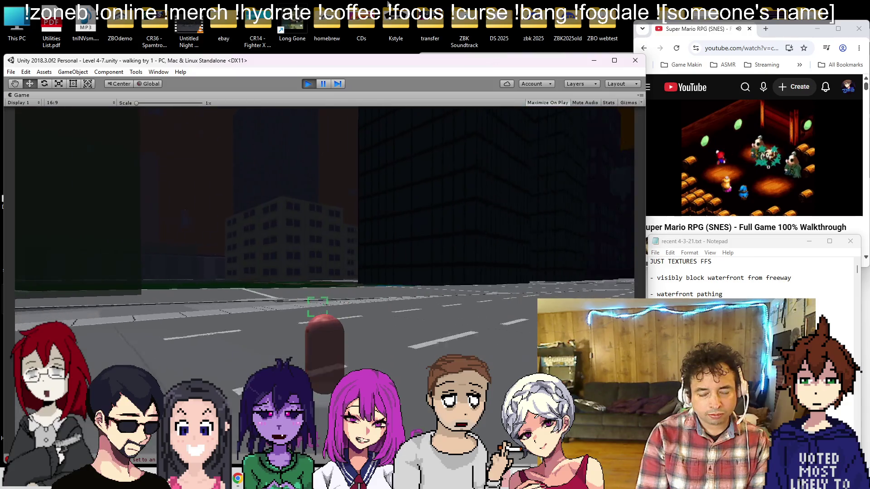
Look between the freeway and the waterfront ledge while sidestepping along the freeway
{"action": "key", "text": "a"}
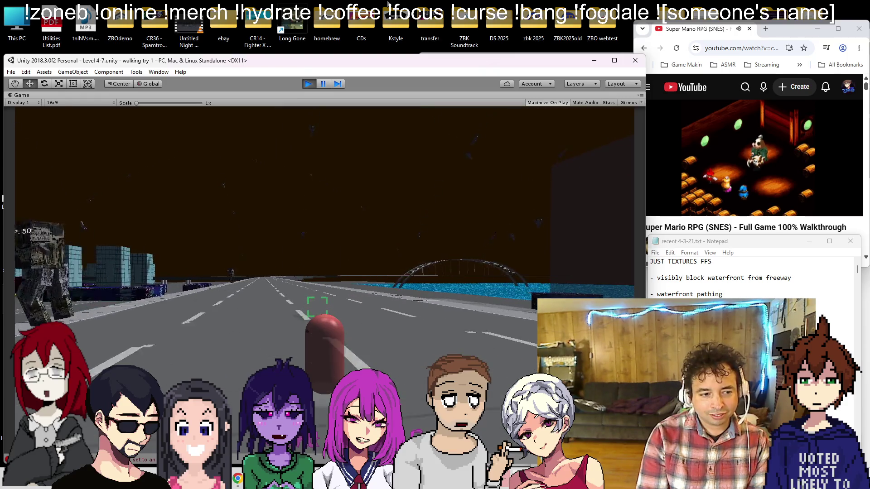
{"action": "key", "text": "d"}
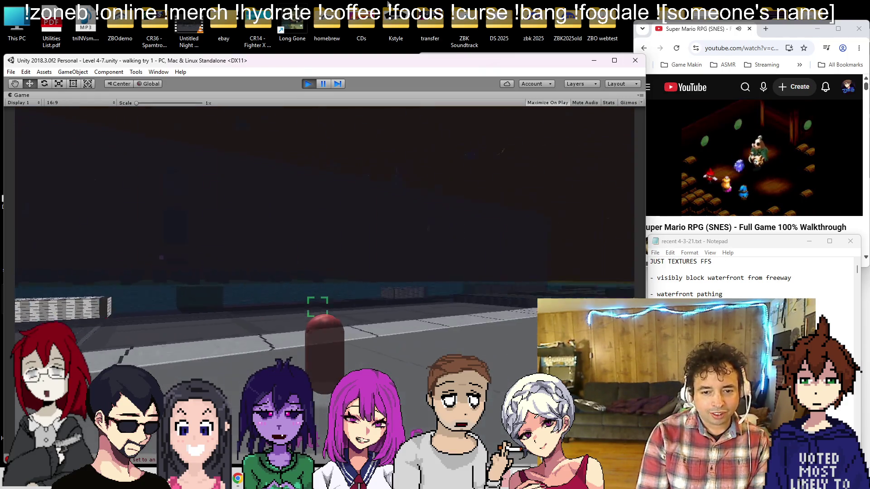
{"action": "key", "text": "a"}
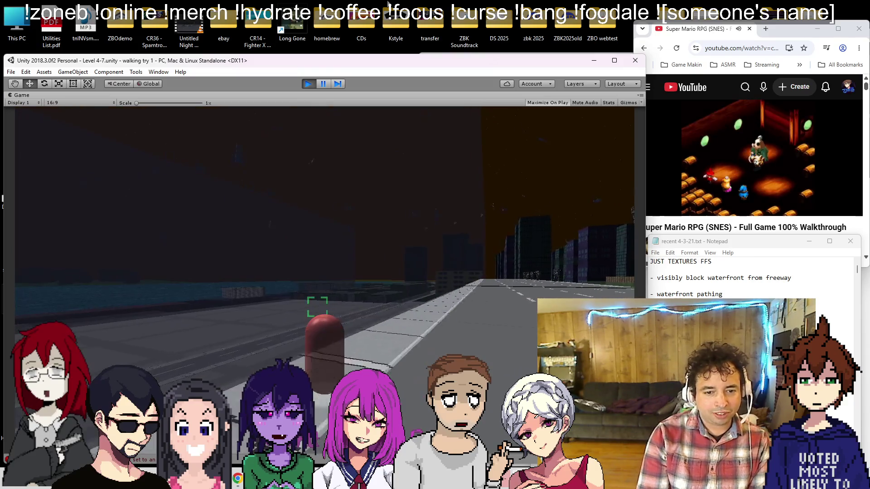
{"action": "key", "text": "a"}
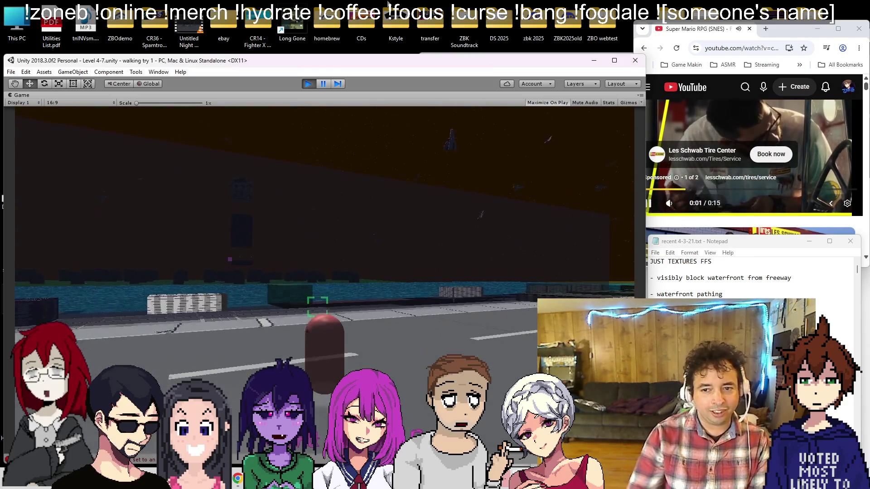
{"action": "left_click", "coordinate": [670, 182]}
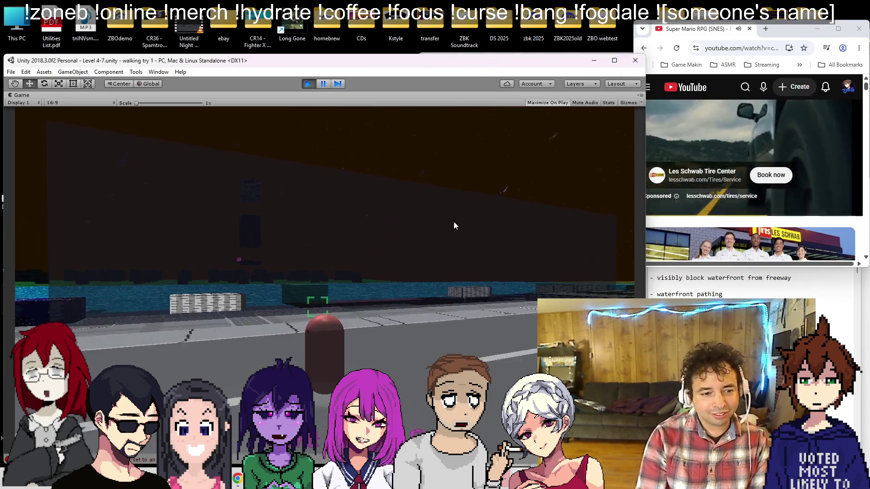
{"action": "key", "text": "d"}
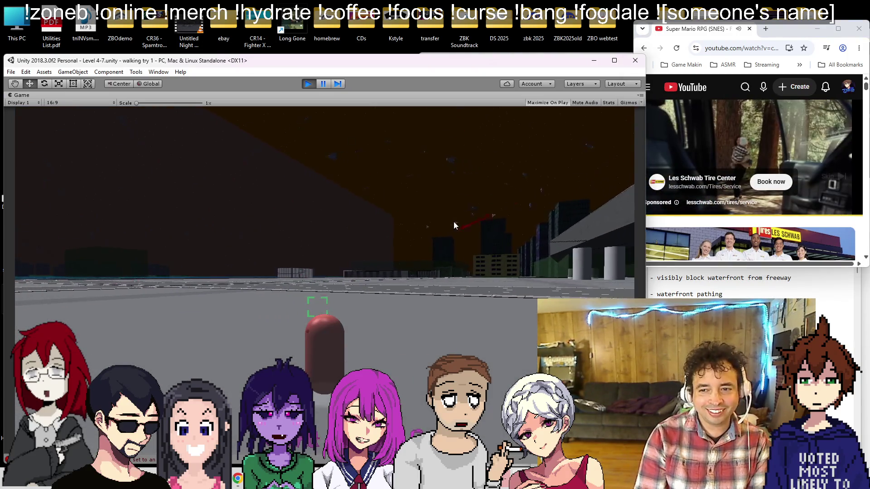
Unmute the walkthrough video, then turn toward the skyline and move along the waterfront edge
{"action": "left_click", "coordinate": [753, 201]}
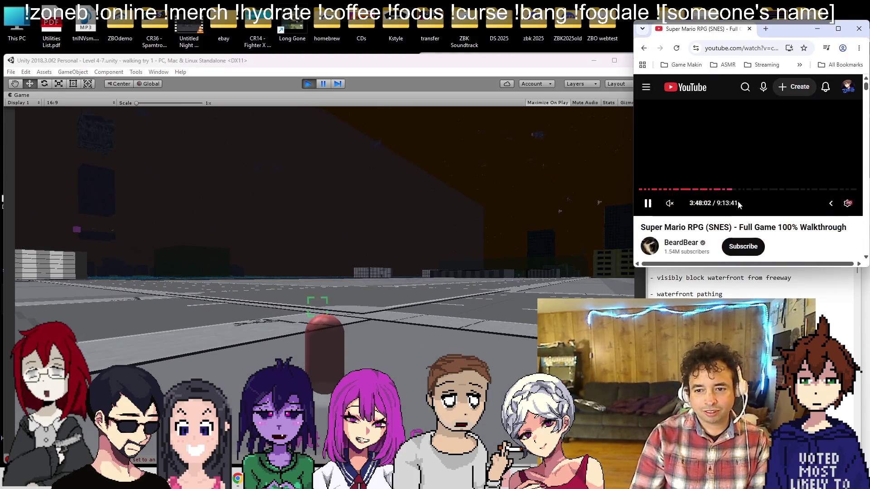
{"action": "left_click", "coordinate": [677, 212]}
{"action": "left_click", "coordinate": [491, 156]}
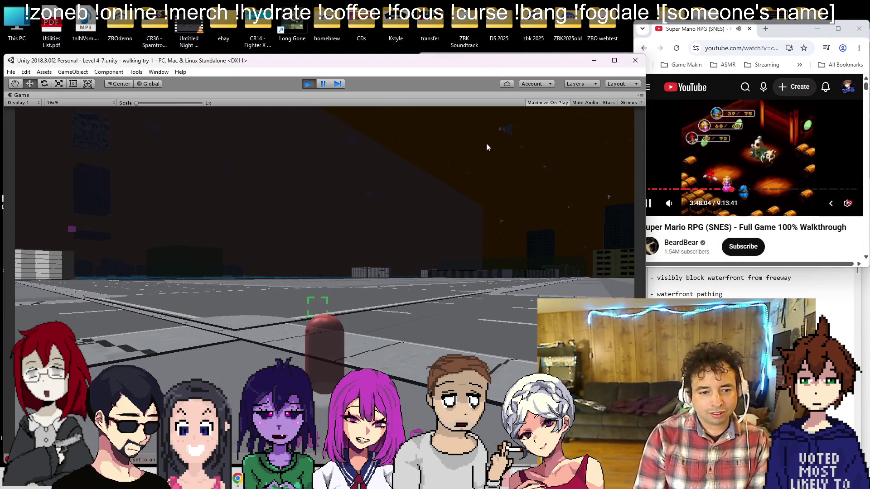
{"action": "key", "text": "d"}
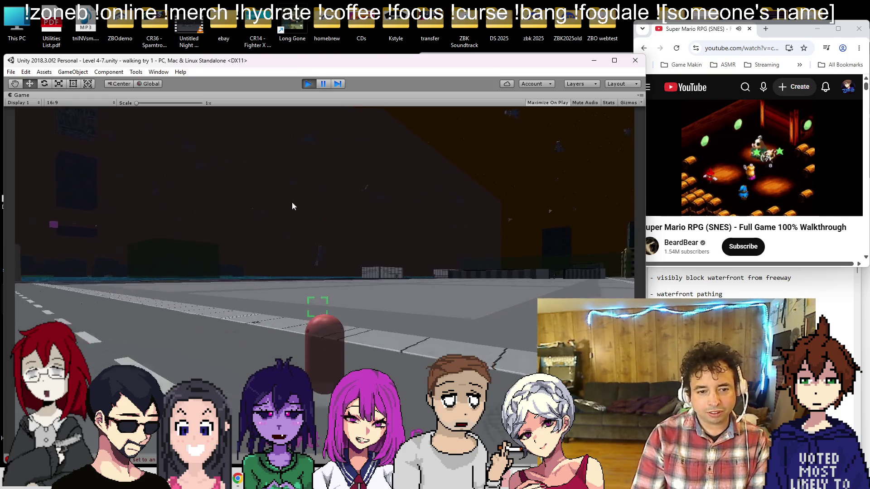
{"action": "key", "text": "d"}
{"action": "key", "text": "d"}
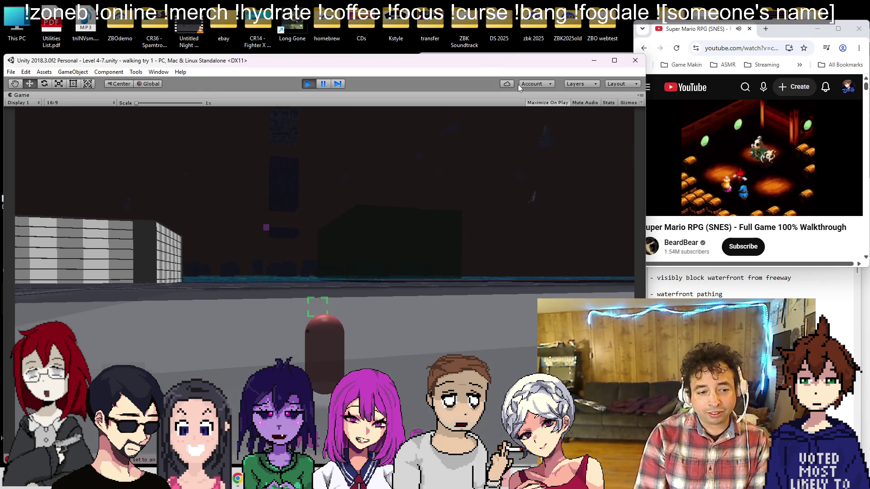
{"action": "key", "text": "d"}
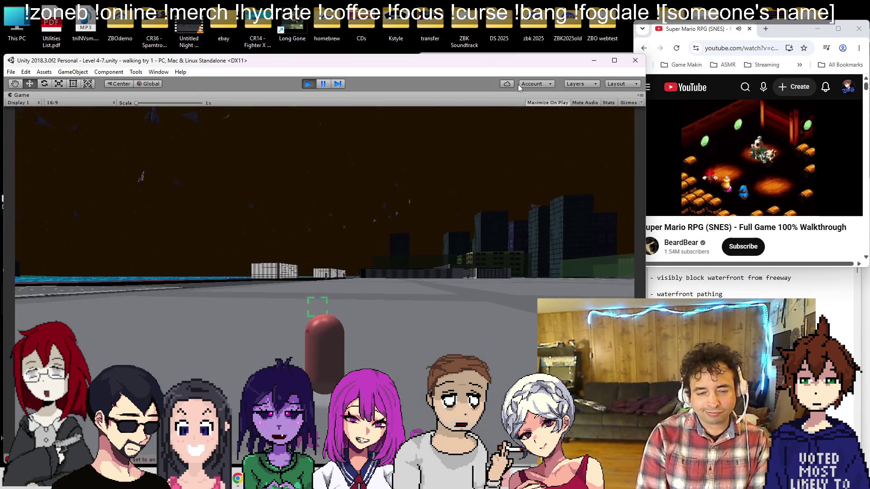
{"action": "key", "text": "d"}
{"action": "key", "text": "d"}
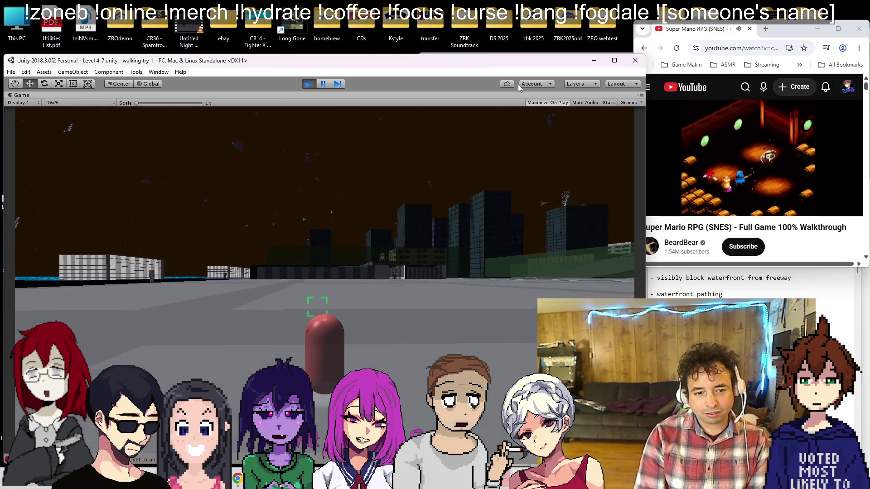
{"action": "key", "text": "d"}
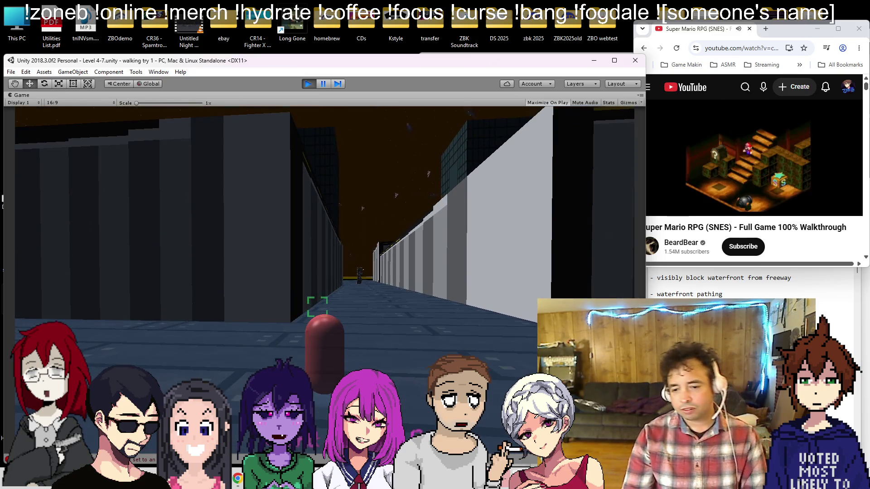
Glance at the notes file, return to the running game, then stop the play-test
{"action": "key", "text": "alt+Tab"}
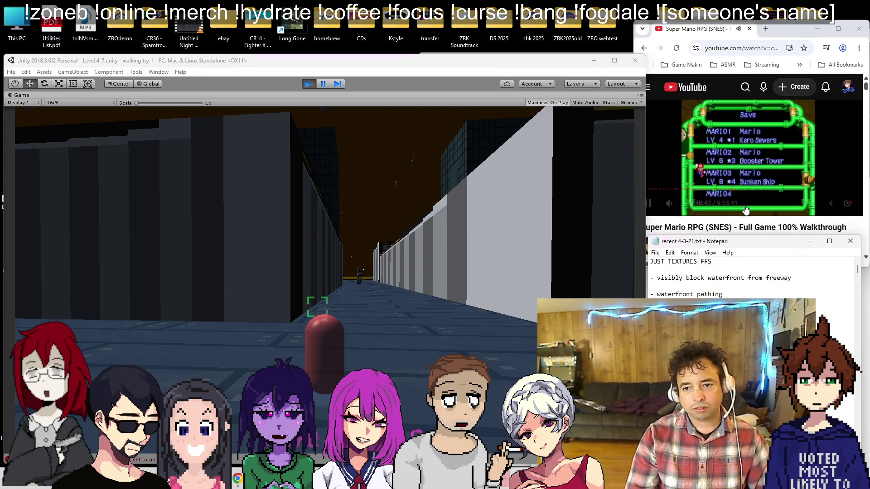
{"action": "left_click", "coordinate": [535, 202]}
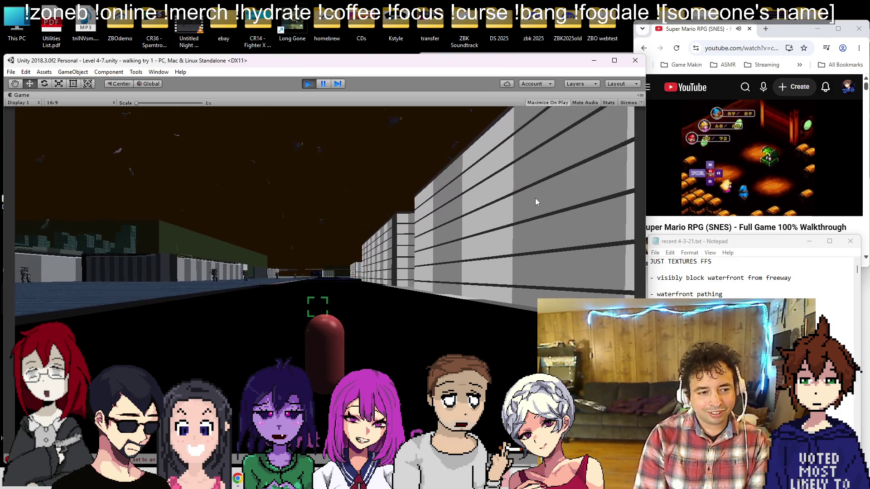
{"action": "left_click", "coordinate": [310, 86]}
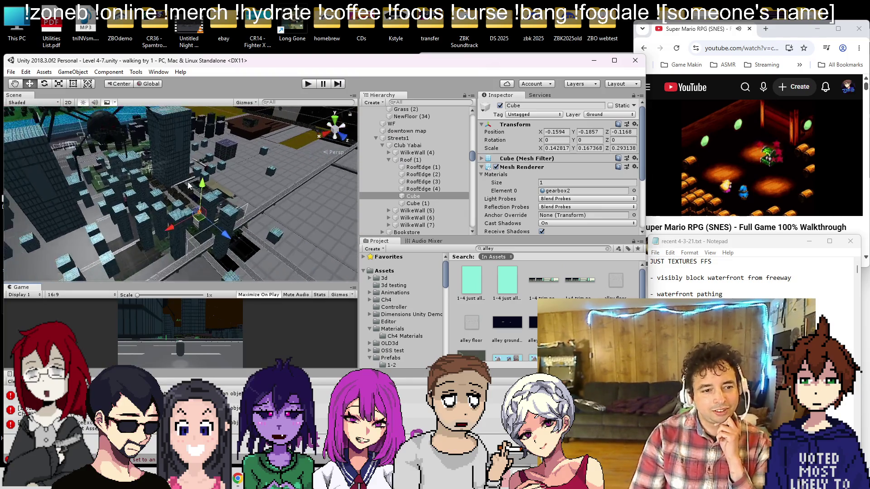
With the Move tool active, select the Waterfront Shops (1) block and zoom around it
{"action": "key", "text": "w"}
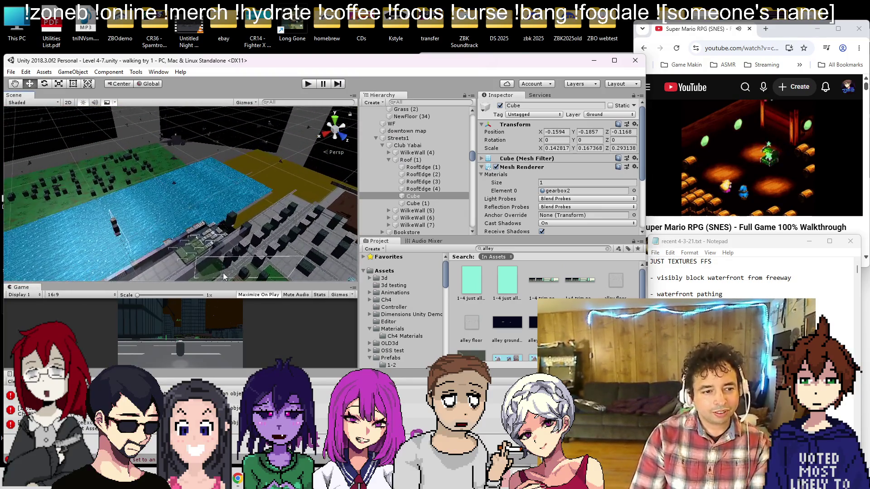
{"action": "scroll", "coordinate": [224, 276], "scroll_direction": "up", "scroll_amount": 3}
{"action": "left_click", "coordinate": [217, 245]}
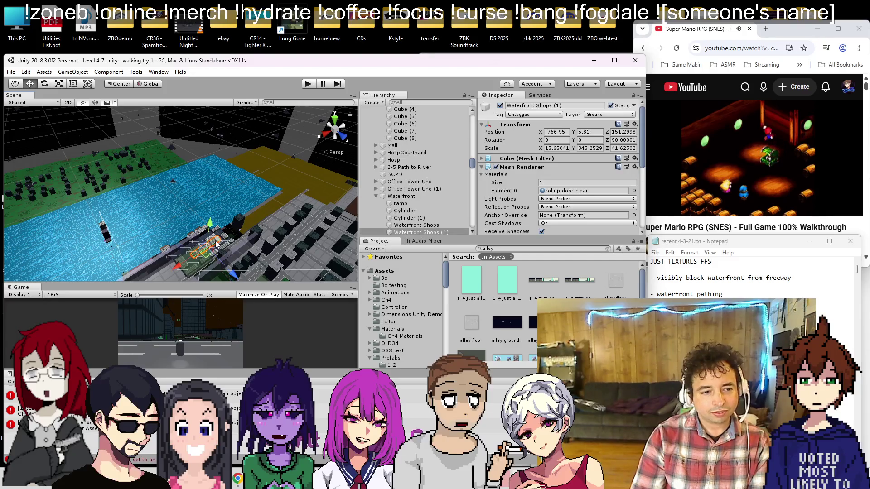
{"action": "scroll", "coordinate": [215, 241], "scroll_direction": "up", "scroll_amount": 5}
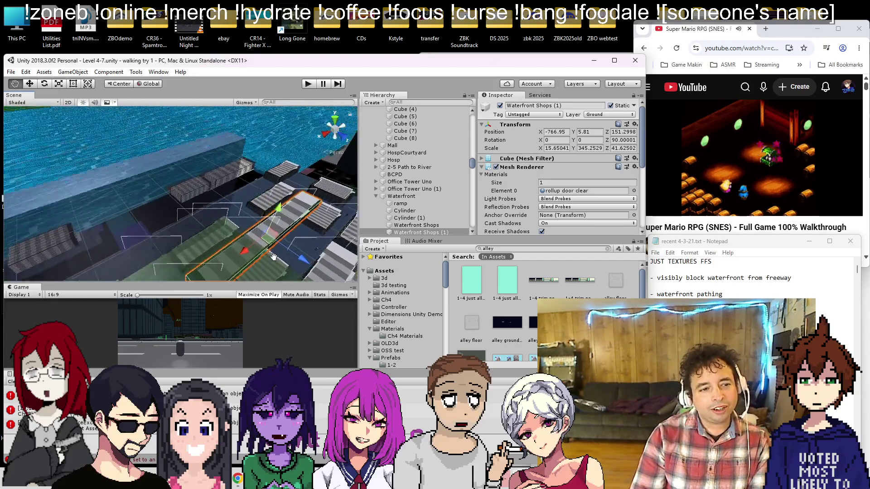
{"action": "scroll", "coordinate": [188, 209], "scroll_direction": "down", "scroll_amount": 3}
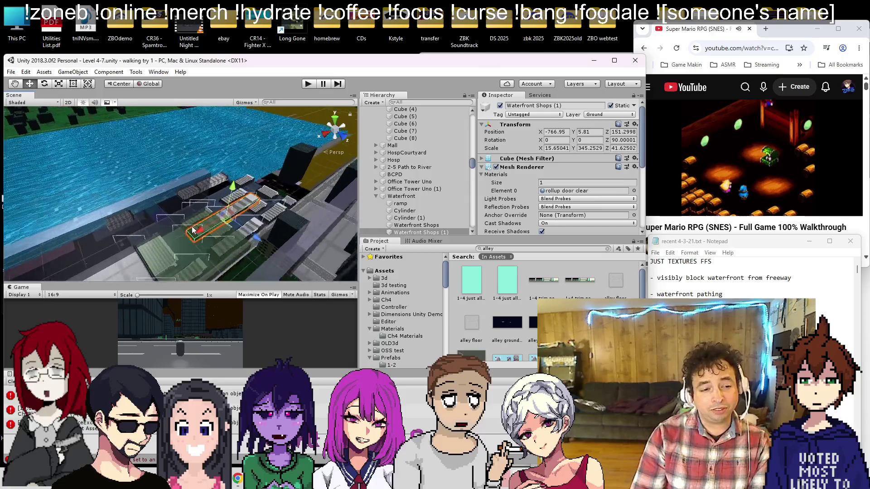
{"action": "scroll", "coordinate": [190, 232], "scroll_direction": "down", "scroll_amount": 5}
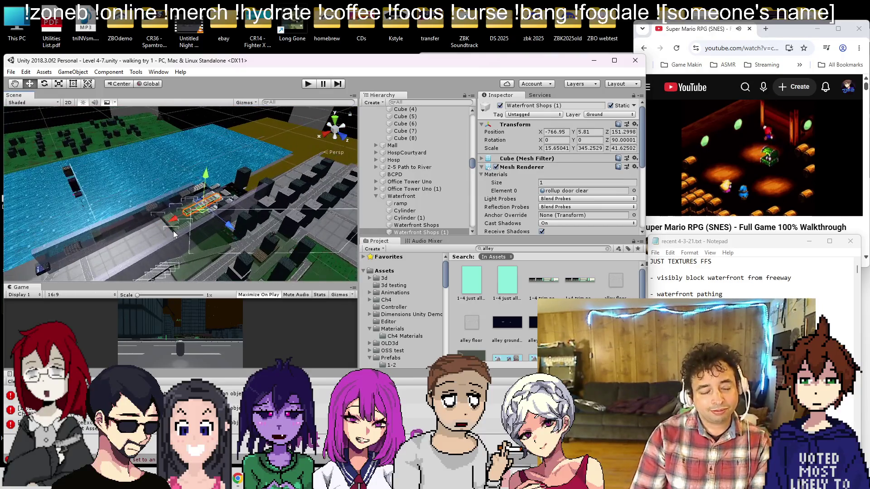
{"action": "scroll", "coordinate": [173, 234], "scroll_direction": "down", "scroll_amount": 6}
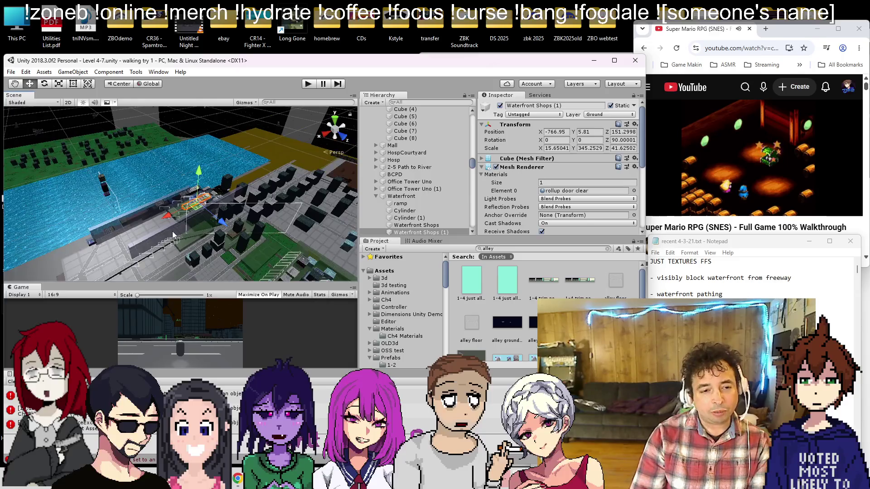
{"action": "scroll", "coordinate": [172, 213], "scroll_direction": "up", "scroll_amount": 12}
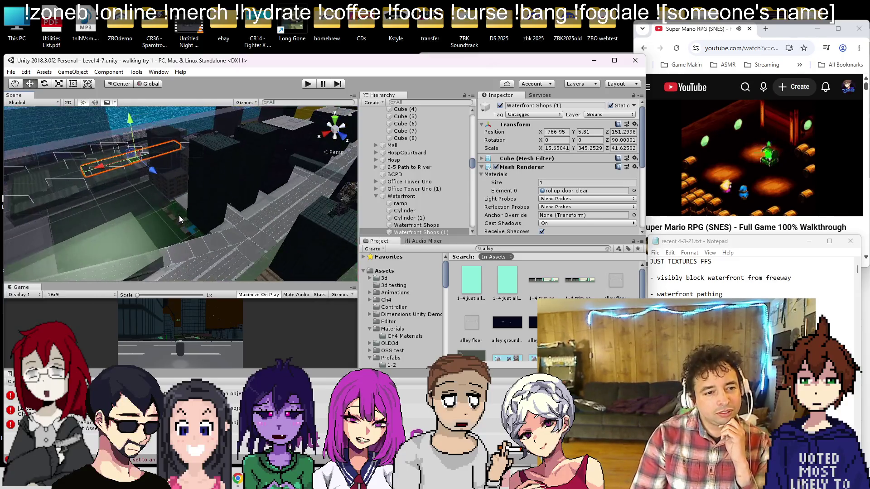
{"action": "scroll", "coordinate": [178, 215], "scroll_direction": "down", "scroll_amount": 5}
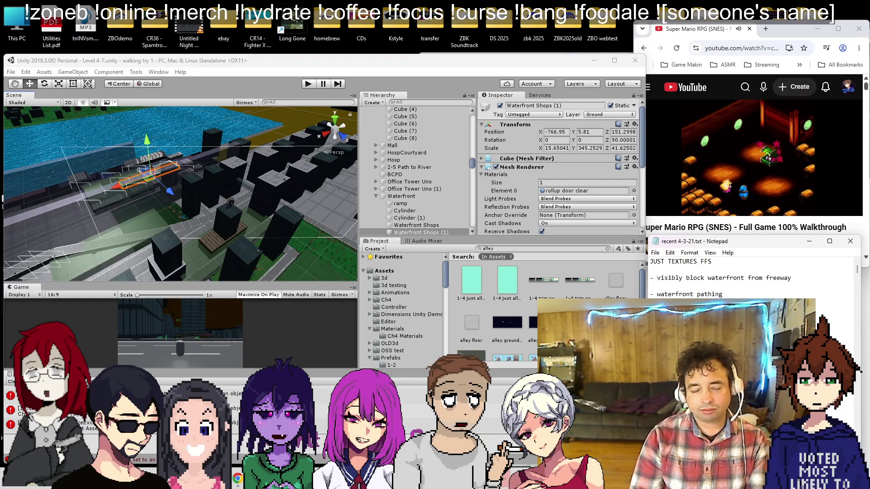
{"action": "scroll", "coordinate": [257, 243], "scroll_direction": "down", "scroll_amount": 6}
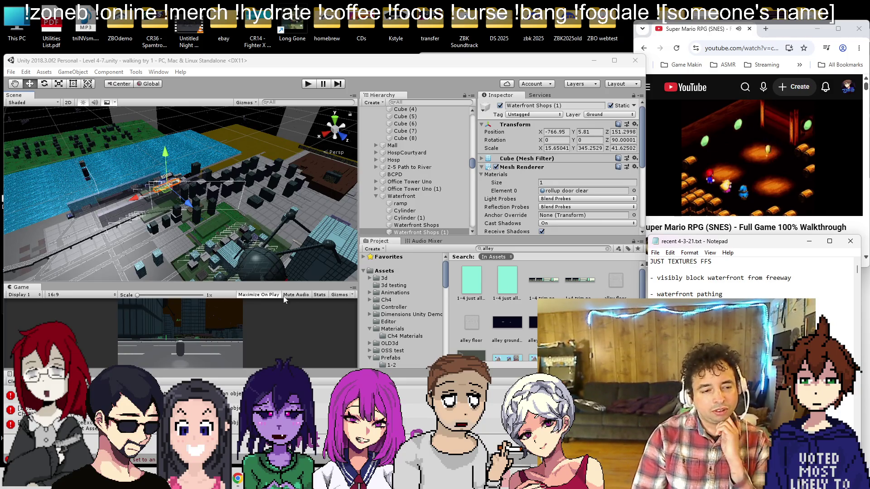
{"action": "scroll", "coordinate": [217, 178], "scroll_direction": "up", "scroll_amount": 10}
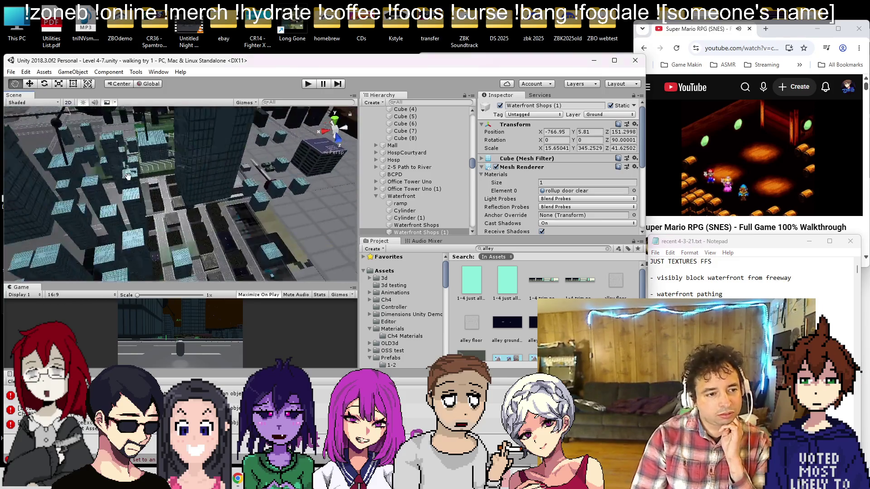
{"action": "scroll", "coordinate": [127, 176], "scroll_direction": "up", "scroll_amount": 10}
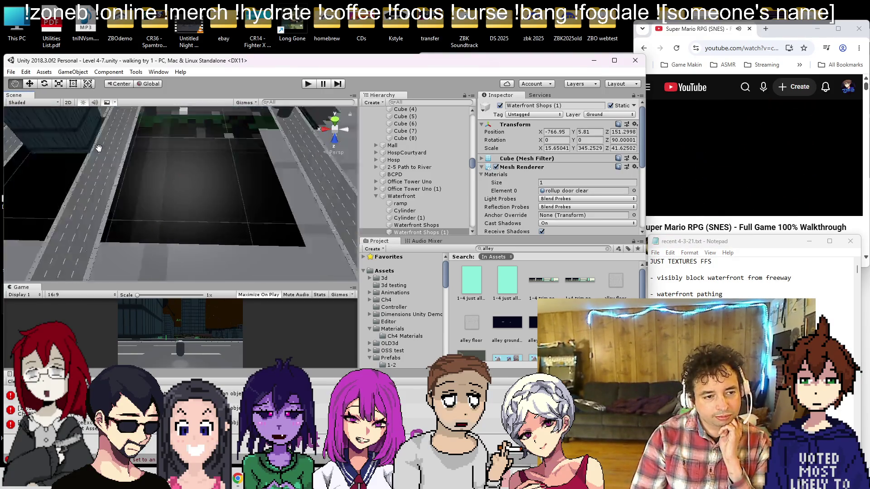
{"action": "mouse_move", "coordinate": [99, 148]}
{"action": "left_mouse_down"}
{"action": "mouse_move", "coordinate": [148, 158]}
{"action": "mouse_move", "coordinate": [200, 197]}
{"action": "mouse_move", "coordinate": [173, 106]}
{"action": "mouse_move", "coordinate": [163, 181]}
{"action": "left_mouse_up"}
{"action": "left_click", "coordinate": [266, 202]}
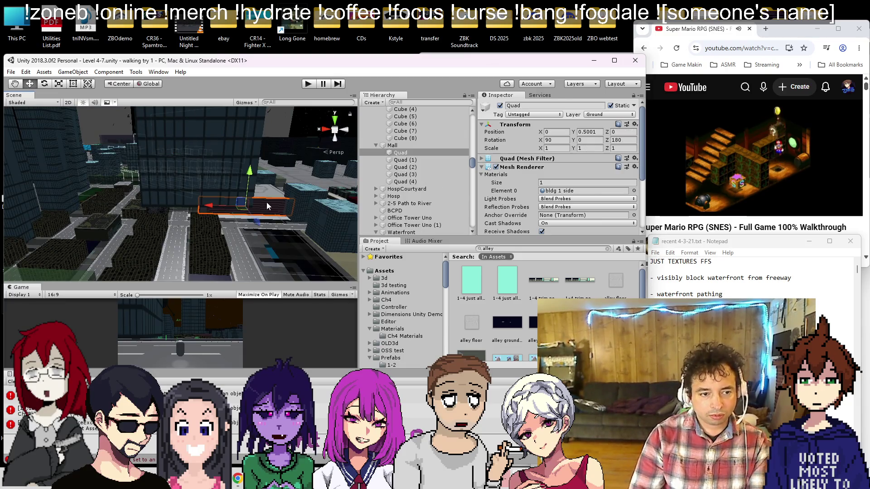
{"action": "key", "text": "f"}
{"action": "mouse_move", "coordinate": [131, 206]}
{"action": "left_mouse_down"}
{"action": "mouse_move", "coordinate": [176, 181]}
{"action": "mouse_move", "coordinate": [148, 199]}
{"action": "mouse_move", "coordinate": [145, 172]}
{"action": "left_mouse_up"}
{"action": "left_click", "coordinate": [141, 163]}
{"action": "scroll", "coordinate": [167, 161], "scroll_direction": "up", "scroll_amount": 6}
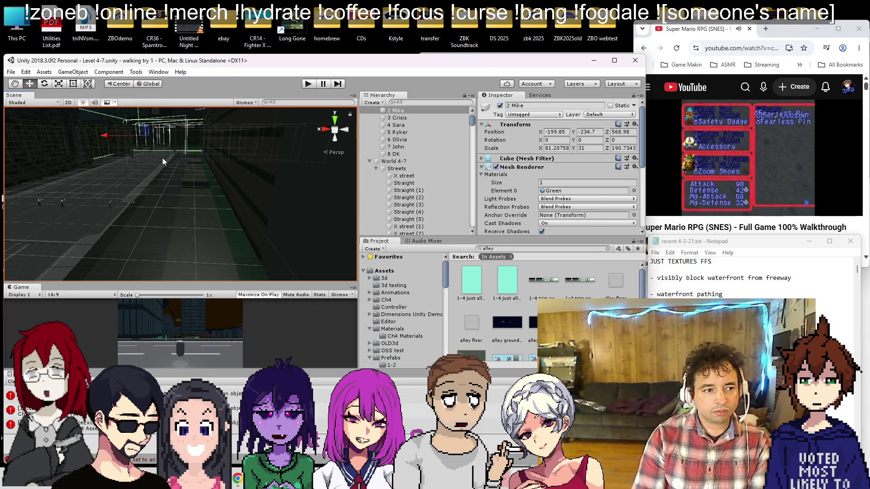
{"action": "scroll", "coordinate": [162, 157], "scroll_direction": "down", "scroll_amount": 8}
{"action": "left_click", "coordinate": [164, 142]}
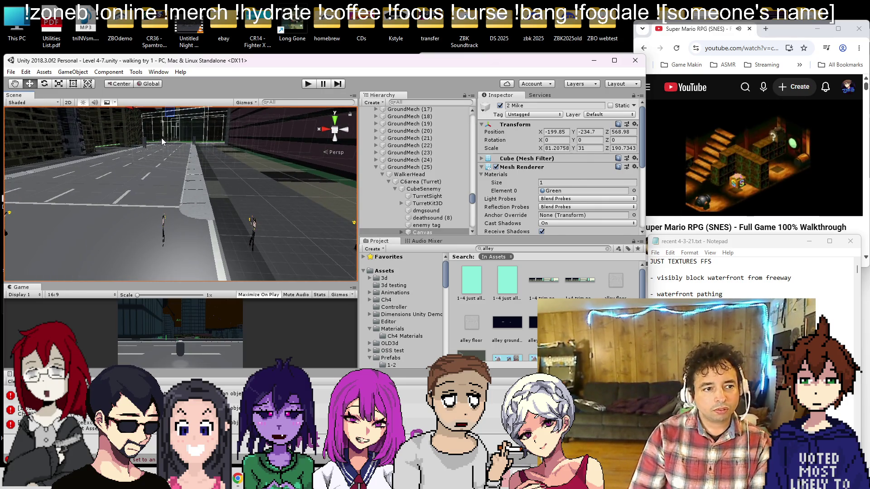
{"action": "mouse_move", "coordinate": [164, 141]}
{"action": "left_mouse_down"}
{"action": "mouse_move", "coordinate": [170, 195]}
{"action": "mouse_move", "coordinate": [197, 257]}
{"action": "mouse_move", "coordinate": [197, 220]}
{"action": "mouse_move", "coordinate": [170, 213]}
{"action": "mouse_move", "coordinate": [222, 218]}
{"action": "mouse_move", "coordinate": [201, 206]}
{"action": "left_mouse_up"}
{"action": "left_click", "coordinate": [214, 175]}
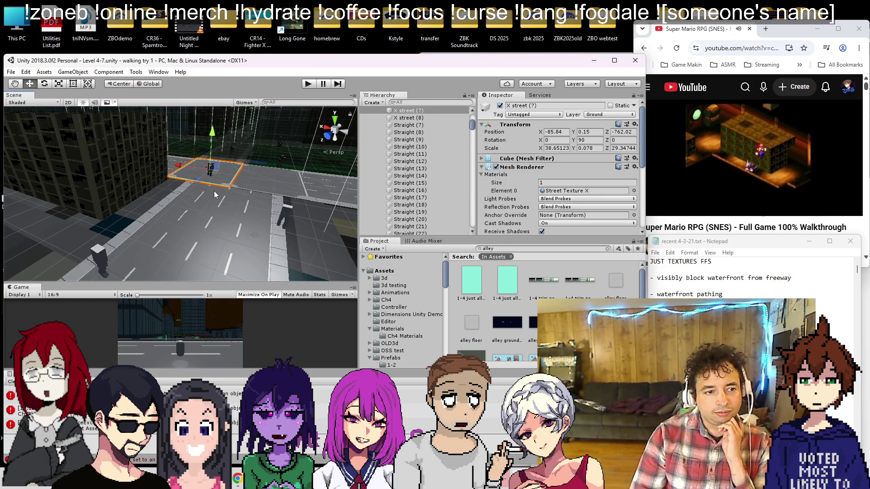
{"action": "left_click", "coordinate": [214, 179]}
{"action": "left_click", "coordinate": [211, 168]}
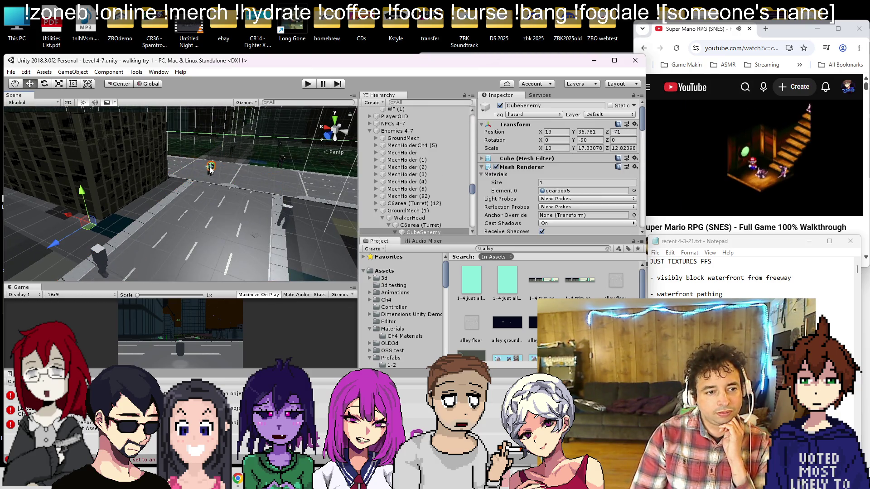
{"action": "double_click", "coordinate": [407, 211]}
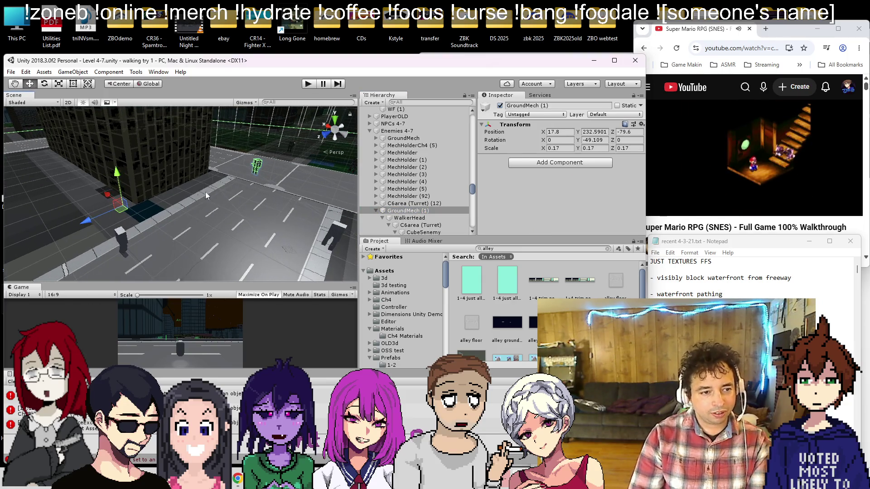
Duplicate the GroundMech walker and move the copy further down the street
{"action": "key", "text": "ctrl+d"}
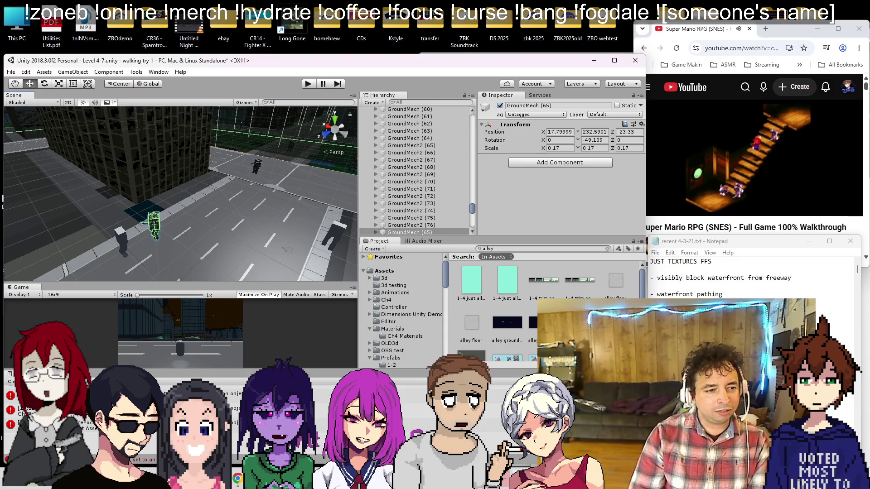
{"action": "mouse_move", "coordinate": [253, 218]}
{"action": "left_mouse_down"}
{"action": "mouse_move", "coordinate": [246, 246]}
{"action": "mouse_move", "coordinate": [239, 213]}
{"action": "mouse_move", "coordinate": [130, 218]}
{"action": "left_mouse_up"}
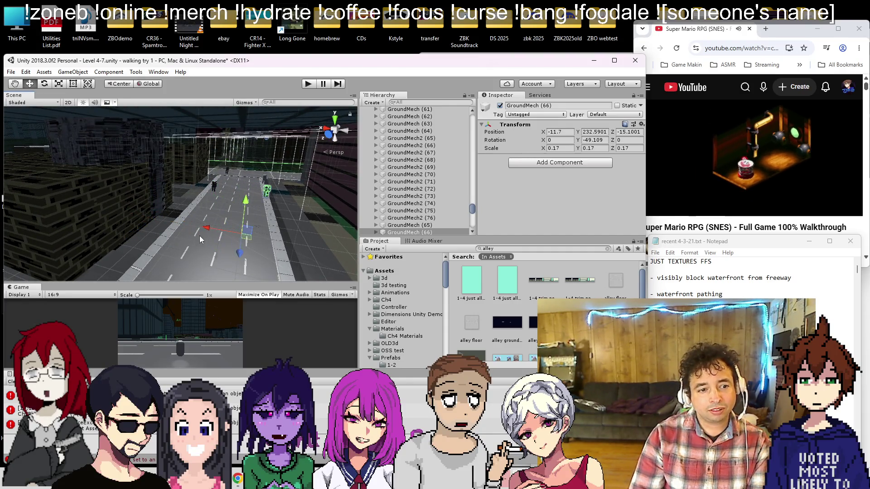
{"action": "left_click_drag", "start_coordinate": [252, 200], "coordinate": [253, 199]}
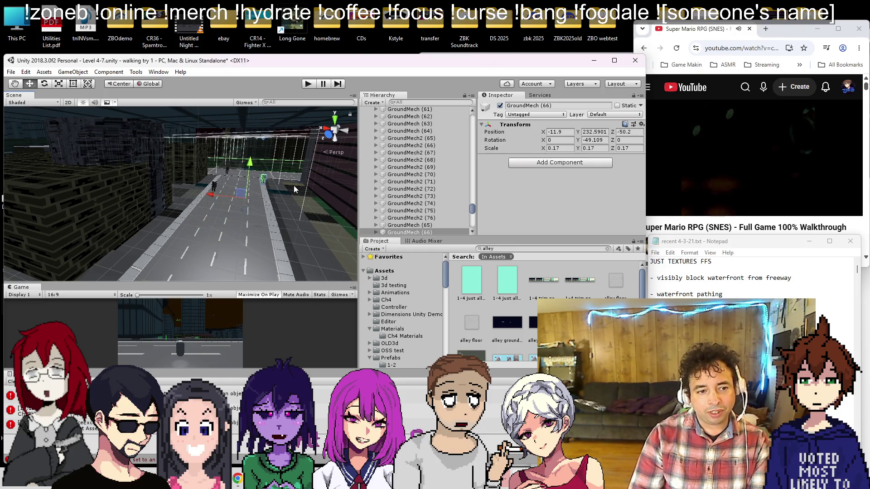
{"action": "key", "text": "f"}
{"action": "mouse_move", "coordinate": [195, 246]}
{"action": "left_mouse_down"}
{"action": "mouse_move", "coordinate": [183, 239]}
{"action": "mouse_move", "coordinate": [203, 183]}
{"action": "mouse_move", "coordinate": [167, 230]}
{"action": "mouse_move", "coordinate": [169, 223]}
{"action": "left_mouse_up"}
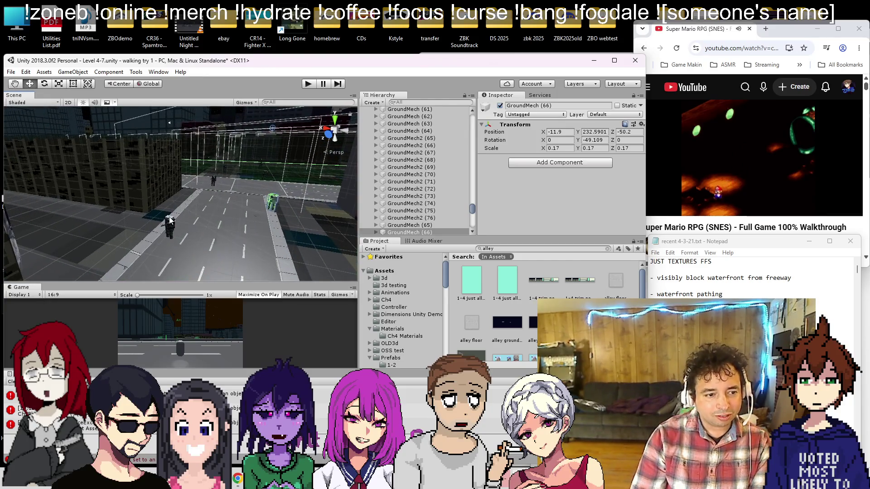
{"action": "left_click", "coordinate": [170, 221]}
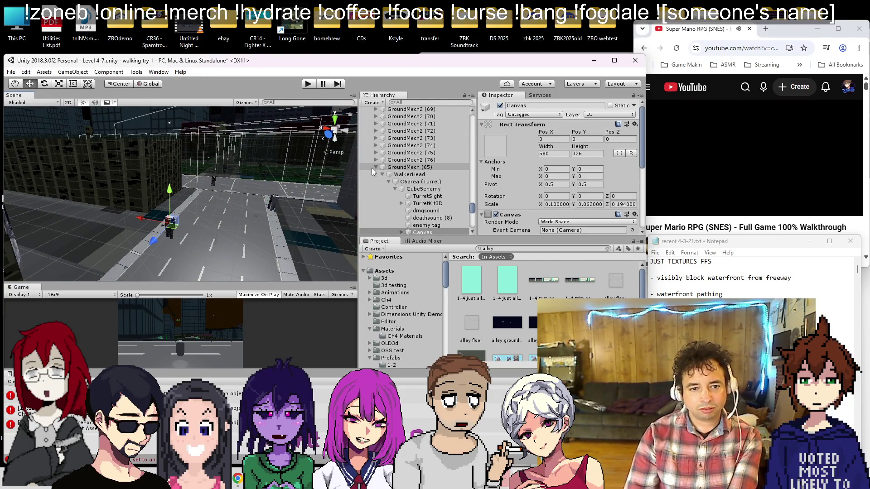
{"action": "left_click_drag", "start_coordinate": [194, 219], "coordinate": [161, 233]}
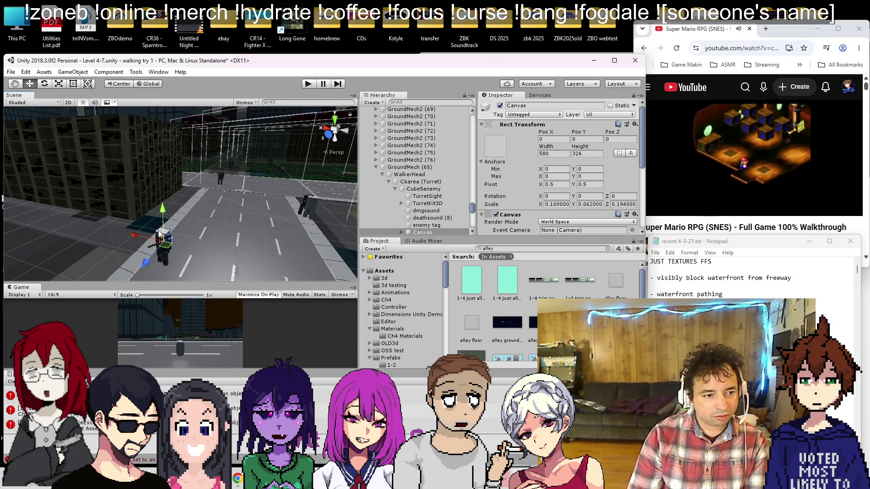
{"action": "left_click", "coordinate": [160, 233]}
{"action": "scroll", "coordinate": [418, 130], "scroll_direction": "up", "scroll_amount": 3}
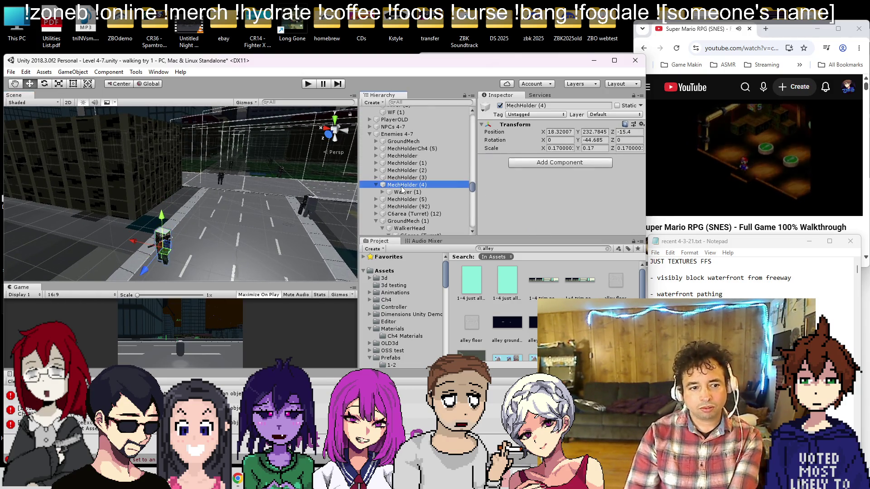
Delete the MechHolder (5) enemy group
{"action": "left_click", "coordinate": [401, 177]}
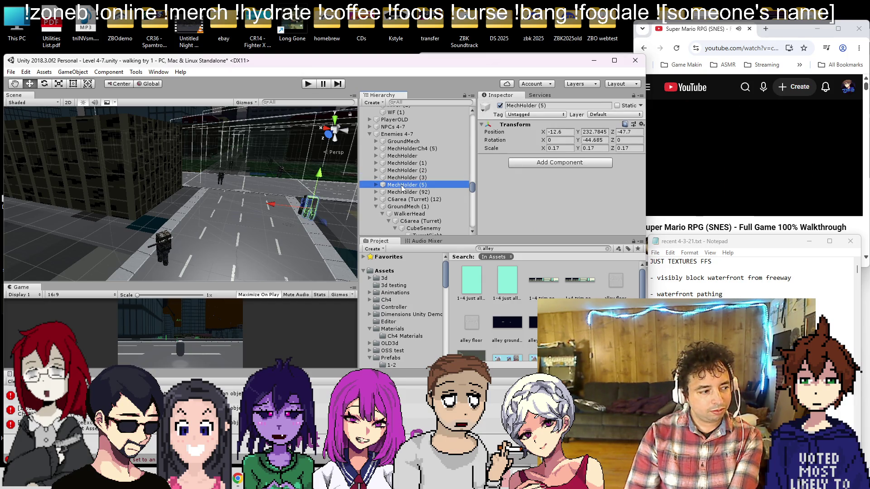
{"action": "key", "text": "Delete"}
{"action": "mouse_move", "coordinate": [145, 173]}
{"action": "left_mouse_down"}
{"action": "mouse_move", "coordinate": [159, 213]}
{"action": "mouse_move", "coordinate": [191, 229]}
{"action": "mouse_move", "coordinate": [139, 232]}
{"action": "mouse_move", "coordinate": [299, 223]}
{"action": "mouse_move", "coordinate": [180, 241]}
{"action": "mouse_move", "coordinate": [184, 233]}
{"action": "mouse_move", "coordinate": [153, 283]}
{"action": "mouse_move", "coordinate": [89, 236]}
{"action": "left_mouse_up"}
{"action": "left_click_drag", "start_coordinate": [195, 183], "coordinate": [155, 200]}
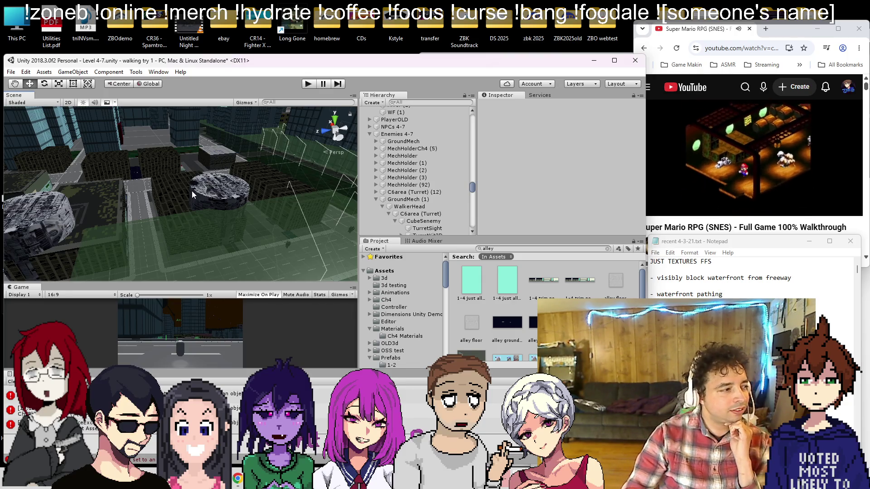
Select the SpadeRoof (1) rooftop panel and slightly resize its edge
{"action": "mouse_move", "coordinate": [192, 191]}
{"action": "left_mouse_down"}
{"action": "mouse_move", "coordinate": [185, 235]}
{"action": "mouse_move", "coordinate": [171, 173]}
{"action": "mouse_move", "coordinate": [200, 195]}
{"action": "mouse_move", "coordinate": [228, 256]}
{"action": "mouse_move", "coordinate": [132, 203]}
{"action": "mouse_move", "coordinate": [176, 192]}
{"action": "mouse_move", "coordinate": [180, 234]}
{"action": "mouse_move", "coordinate": [189, 235]}
{"action": "mouse_move", "coordinate": [272, 218]}
{"action": "mouse_move", "coordinate": [254, 233]}
{"action": "mouse_move", "coordinate": [227, 227]}
{"action": "mouse_move", "coordinate": [455, 240]}
{"action": "mouse_move", "coordinate": [471, 230]}
{"action": "left_mouse_up"}
{"action": "mouse_move", "coordinate": [231, 203]}
{"action": "left_mouse_down"}
{"action": "mouse_move", "coordinate": [275, 217]}
{"action": "mouse_move", "coordinate": [224, 181]}
{"action": "mouse_move", "coordinate": [60, 226]}
{"action": "mouse_move", "coordinate": [159, 216]}
{"action": "mouse_move", "coordinate": [215, 169]}
{"action": "mouse_move", "coordinate": [191, 211]}
{"action": "mouse_move", "coordinate": [228, 141]}
{"action": "mouse_move", "coordinate": [199, 116]}
{"action": "mouse_move", "coordinate": [246, 165]}
{"action": "left_mouse_up"}
{"action": "left_click", "coordinate": [245, 165]}
{"action": "left_click_drag", "start_coordinate": [138, 148], "coordinate": [162, 190]}
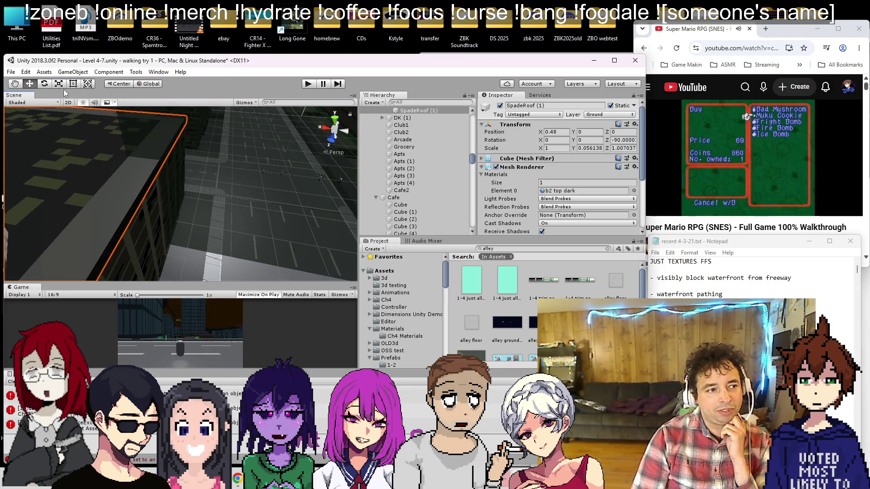
{"action": "mouse_move", "coordinate": [122, 244]}
{"action": "left_mouse_down"}
{"action": "mouse_move", "coordinate": [106, 237]}
{"action": "mouse_move", "coordinate": [140, 261]}
{"action": "left_mouse_up"}
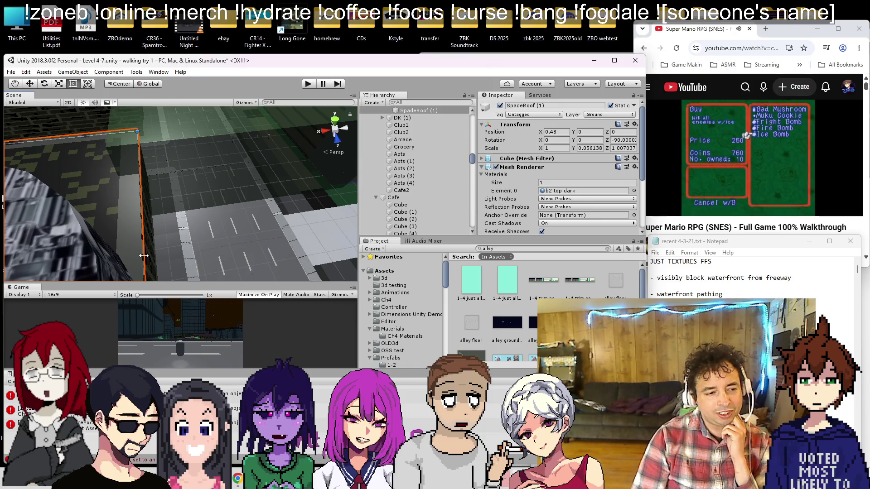
{"action": "mouse_move", "coordinate": [140, 251]}
{"action": "left_mouse_down"}
{"action": "mouse_move", "coordinate": [93, 197]}
{"action": "mouse_move", "coordinate": [154, 233]}
{"action": "mouse_move", "coordinate": [151, 178]}
{"action": "mouse_move", "coordinate": [222, 170]}
{"action": "left_mouse_up"}
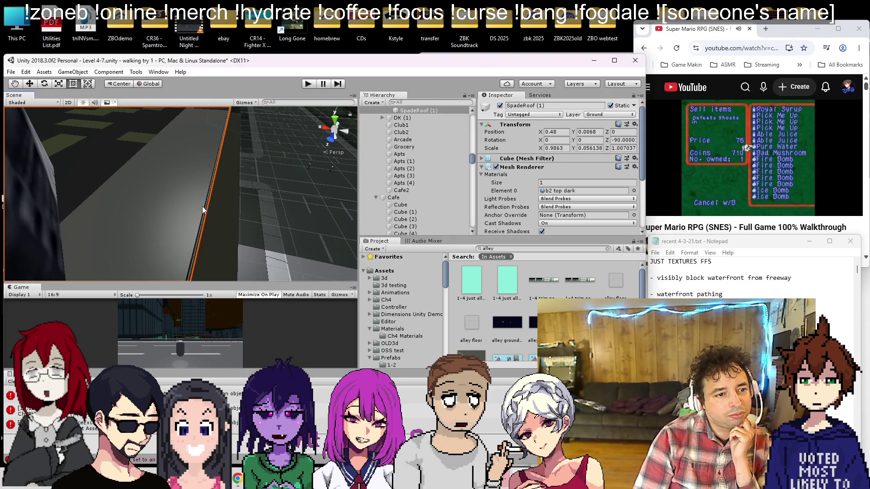
Orbit toward the waterfront and select the dark tower cube CC tower (1)
{"action": "scroll", "coordinate": [204, 206], "scroll_direction": "down", "scroll_amount": 5}
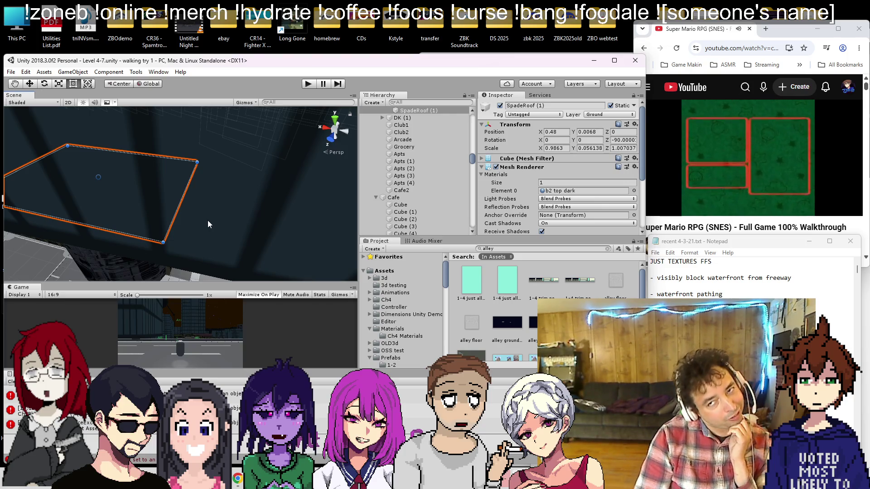
{"action": "scroll", "coordinate": [222, 202], "scroll_direction": "down", "scroll_amount": 10}
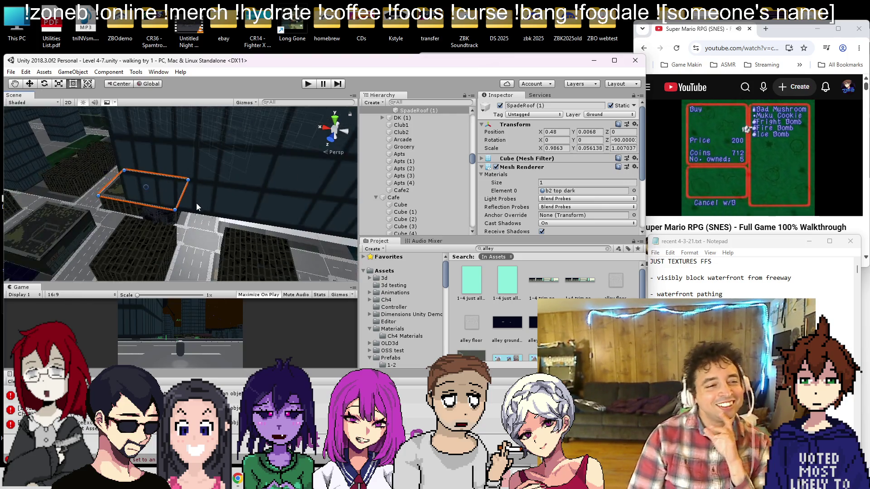
{"action": "scroll", "coordinate": [199, 213], "scroll_direction": "down", "scroll_amount": 10}
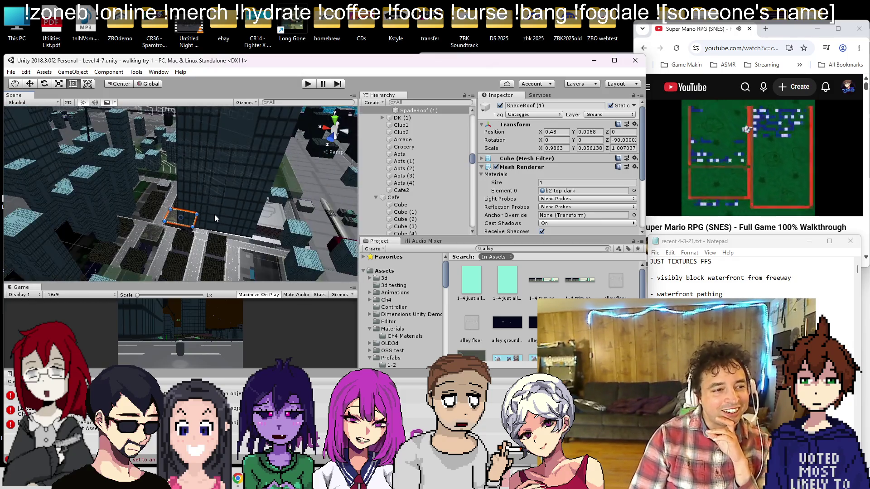
{"action": "mouse_move", "coordinate": [197, 216]}
{"action": "left_mouse_down"}
{"action": "mouse_move", "coordinate": [152, 209]}
{"action": "mouse_move", "coordinate": [164, 194]}
{"action": "left_mouse_up"}
{"action": "left_click_drag", "start_coordinate": [854, 199], "coordinate": [738, 191]}
{"action": "mouse_move", "coordinate": [73, 174]}
{"action": "left_mouse_down"}
{"action": "mouse_move", "coordinate": [189, 199]}
{"action": "mouse_move", "coordinate": [236, 195]}
{"action": "mouse_move", "coordinate": [227, 183]}
{"action": "mouse_move", "coordinate": [56, 204]}
{"action": "mouse_move", "coordinate": [114, 205]}
{"action": "mouse_move", "coordinate": [199, 190]}
{"action": "mouse_move", "coordinate": [207, 201]}
{"action": "mouse_move", "coordinate": [214, 196]}
{"action": "mouse_move", "coordinate": [160, 222]}
{"action": "mouse_move", "coordinate": [20, 154]}
{"action": "mouse_move", "coordinate": [115, 165]}
{"action": "left_mouse_up"}
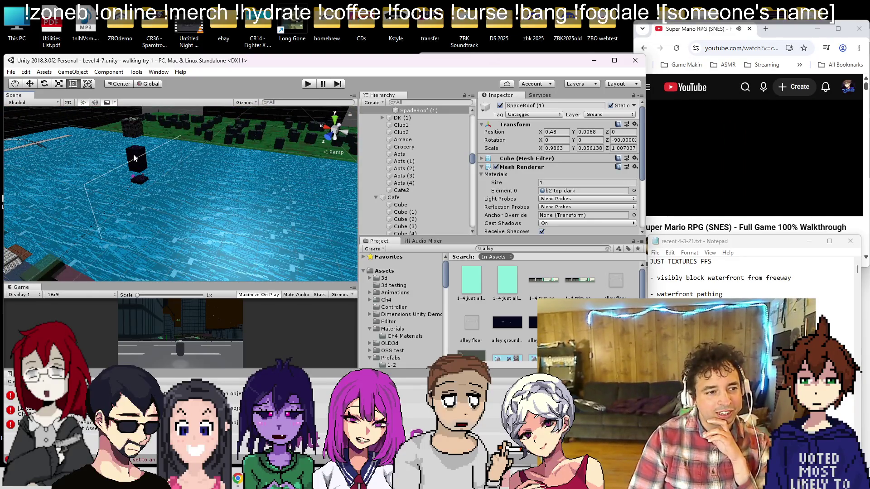
{"action": "left_click", "coordinate": [134, 158]}
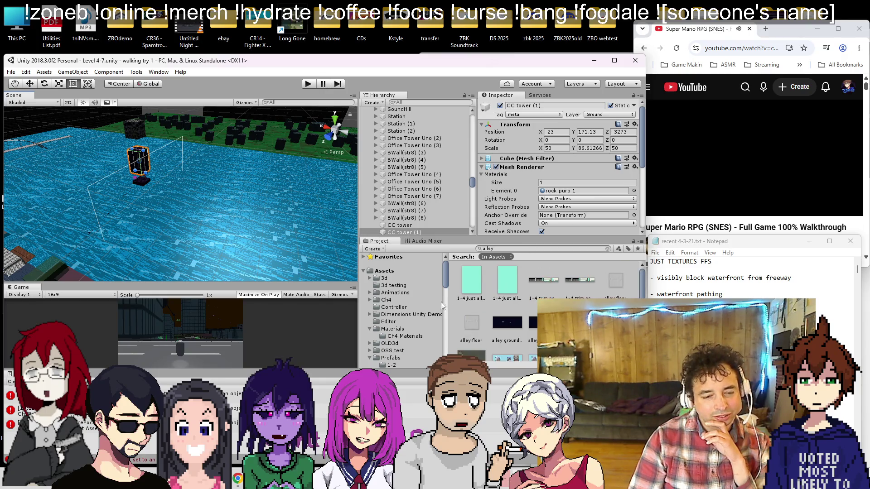
Apply the shield DARK 1 material from Ch4 Materials to CC tower (1)
{"action": "left_click", "coordinate": [405, 336]}
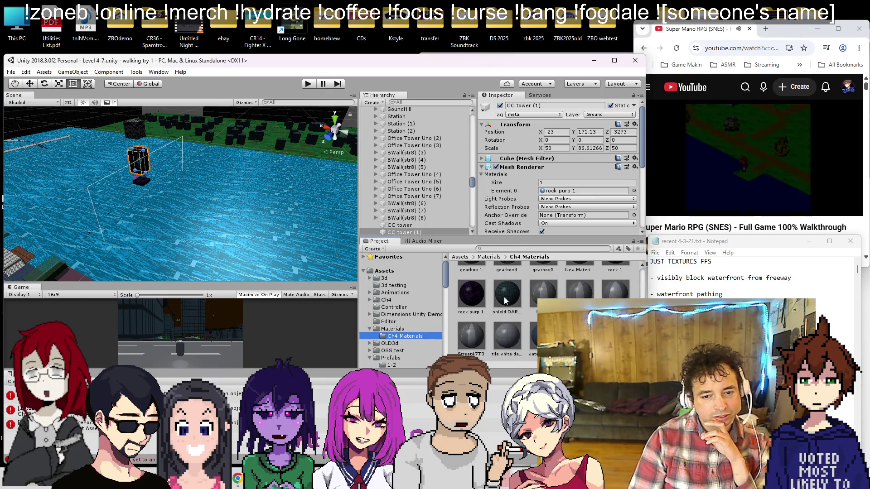
{"action": "left_click_drag", "start_coordinate": [508, 303], "coordinate": [204, 183]}
{"action": "mouse_move", "coordinate": [139, 161]}
{"action": "left_mouse_down"}
{"action": "mouse_move", "coordinate": [251, 204]}
{"action": "mouse_move", "coordinate": [263, 190]}
{"action": "left_mouse_up"}
Select the gearbox cube CC tower (2) in the green block area
{"action": "scroll", "coordinate": [261, 193], "scroll_direction": "down", "scroll_amount": 3}
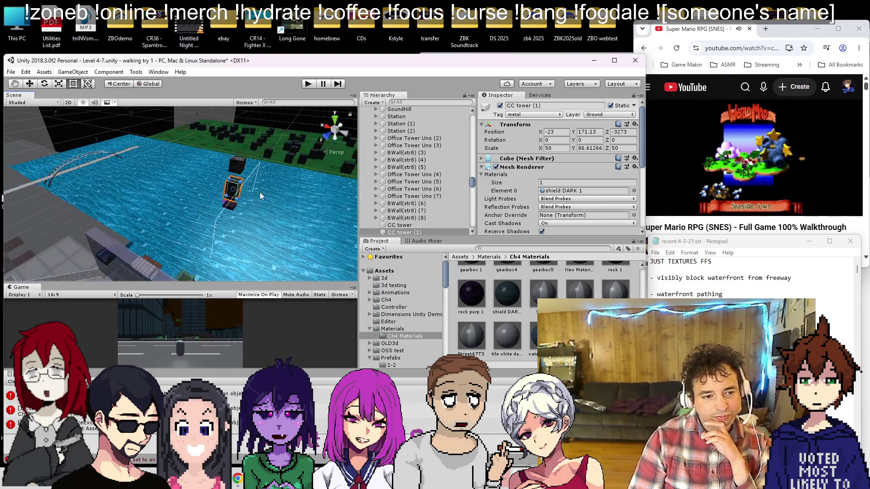
{"action": "mouse_move", "coordinate": [256, 189]}
{"action": "left_mouse_down"}
{"action": "mouse_move", "coordinate": [229, 194]}
{"action": "mouse_move", "coordinate": [232, 170]}
{"action": "mouse_move", "coordinate": [246, 186]}
{"action": "mouse_move", "coordinate": [244, 194]}
{"action": "mouse_move", "coordinate": [222, 156]}
{"action": "mouse_move", "coordinate": [232, 189]}
{"action": "mouse_move", "coordinate": [219, 187]}
{"action": "mouse_move", "coordinate": [234, 235]}
{"action": "mouse_move", "coordinate": [247, 217]}
{"action": "mouse_move", "coordinate": [291, 241]}
{"action": "mouse_move", "coordinate": [135, 213]}
{"action": "left_mouse_up"}
{"action": "left_click", "coordinate": [135, 213]}
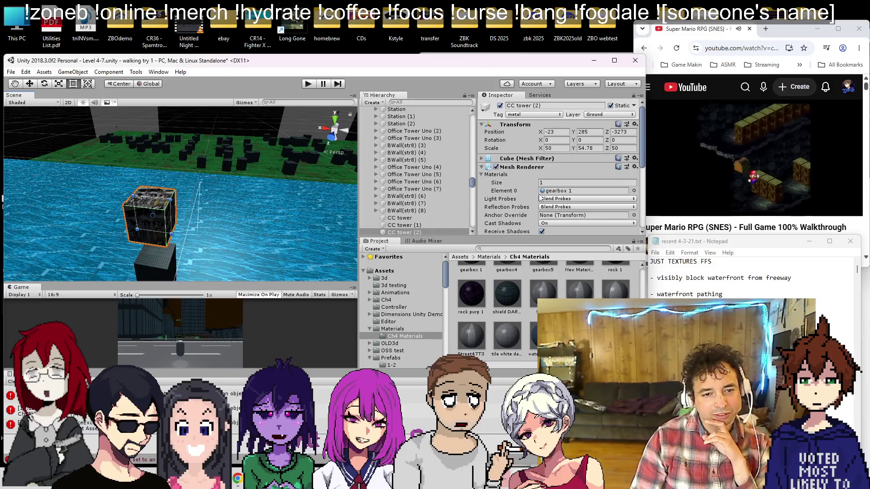
{"action": "scroll", "coordinate": [406, 328], "scroll_direction": "down", "scroll_amount": 3}
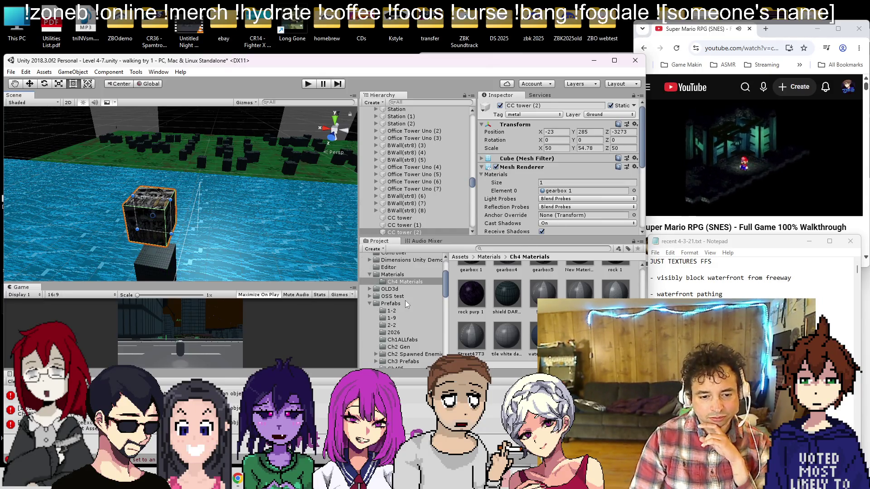
Place the ShipBody noCol prefab from Ch4Pf as a child of CC tower (2)
{"action": "left_click", "coordinate": [391, 304]}
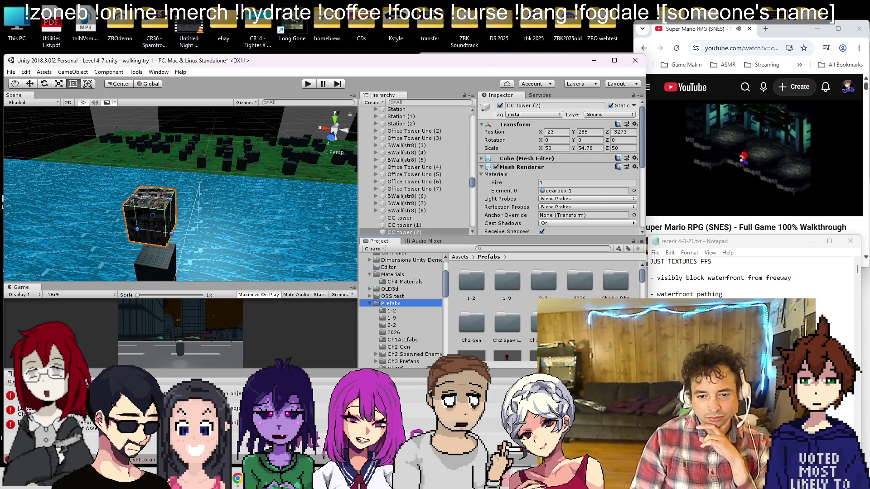
{"action": "left_click", "coordinate": [394, 367]}
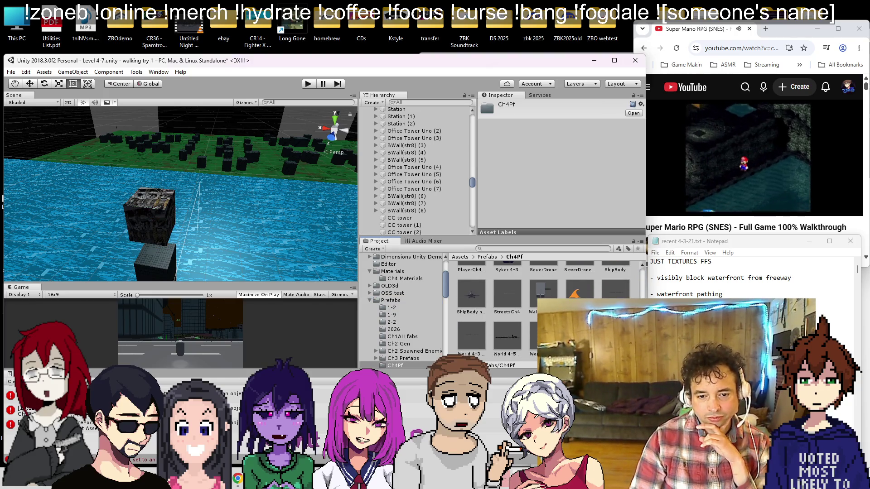
{"action": "left_click_drag", "start_coordinate": [459, 299], "coordinate": [333, 235]}
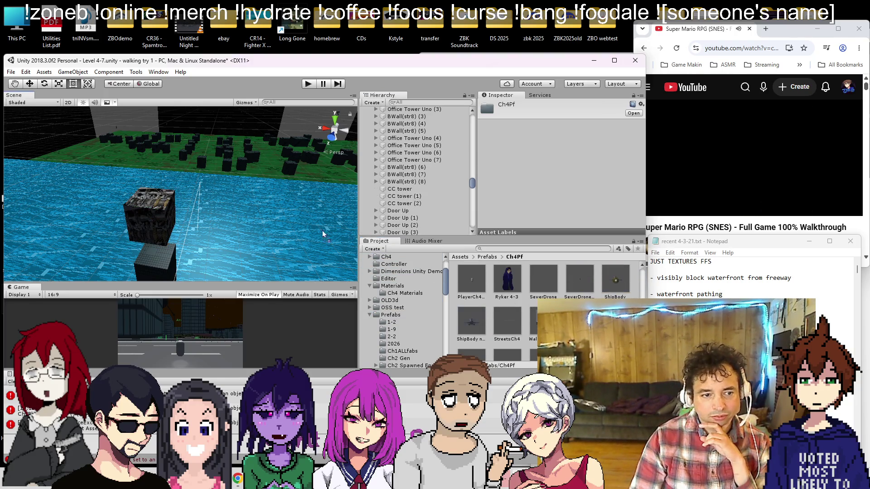
{"action": "mouse_move", "coordinate": [138, 200]}
{"action": "left_mouse_down"}
{"action": "mouse_move", "coordinate": [486, 295]}
{"action": "mouse_move", "coordinate": [476, 295]}
{"action": "left_mouse_up"}
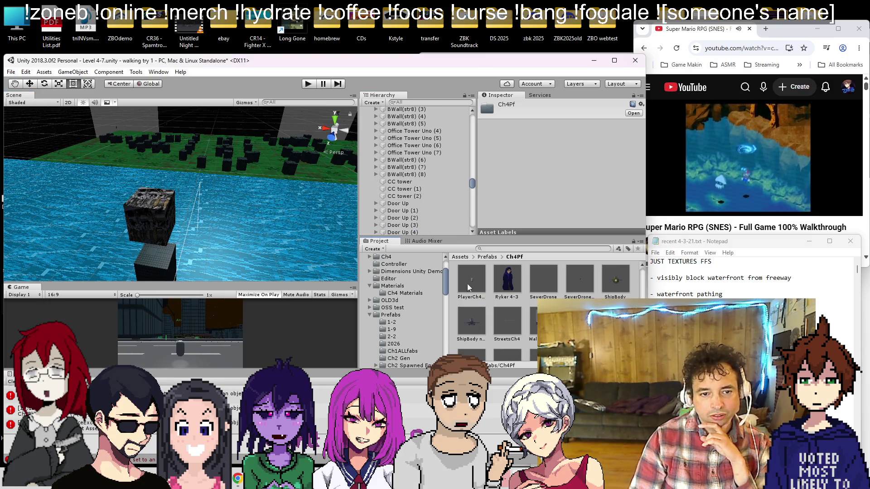
{"action": "left_click", "coordinate": [156, 212]}
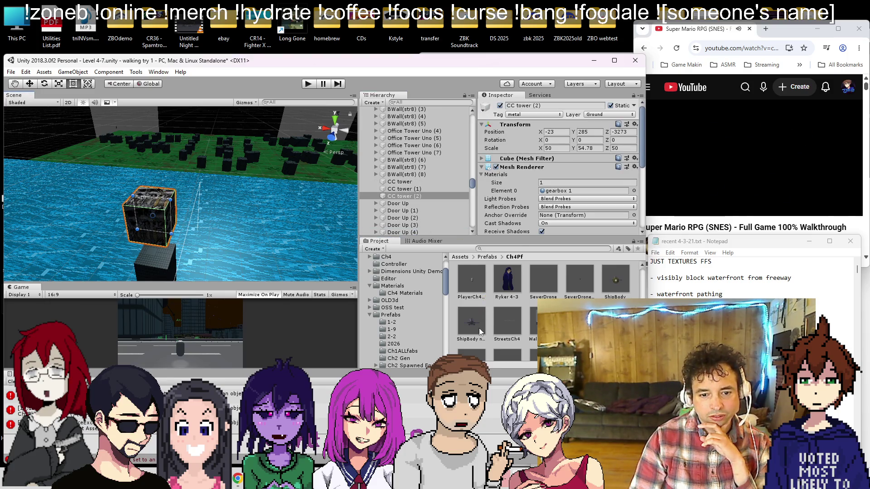
{"action": "left_click", "coordinate": [408, 176]}
{"action": "left_click_drag", "start_coordinate": [407, 179], "coordinate": [406, 176]}
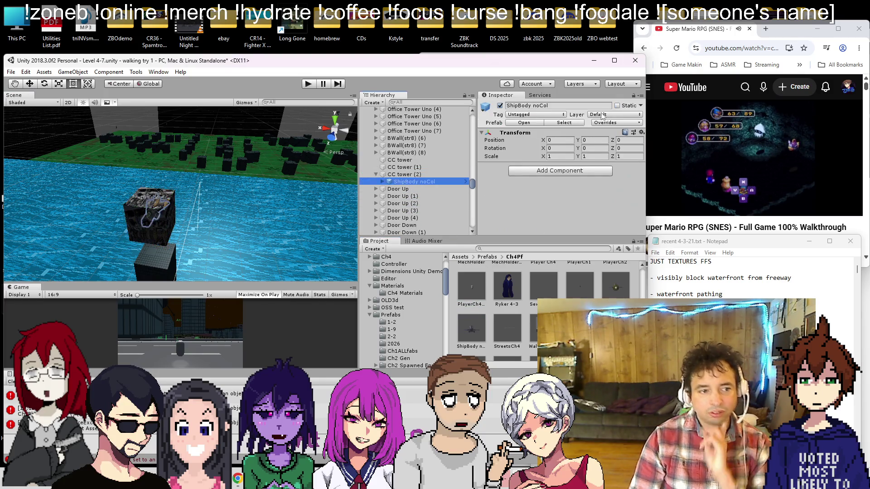
Tilt the ship upright on the cube and unpack ShipBody noCol completely
{"action": "left_click", "coordinate": [149, 221]}
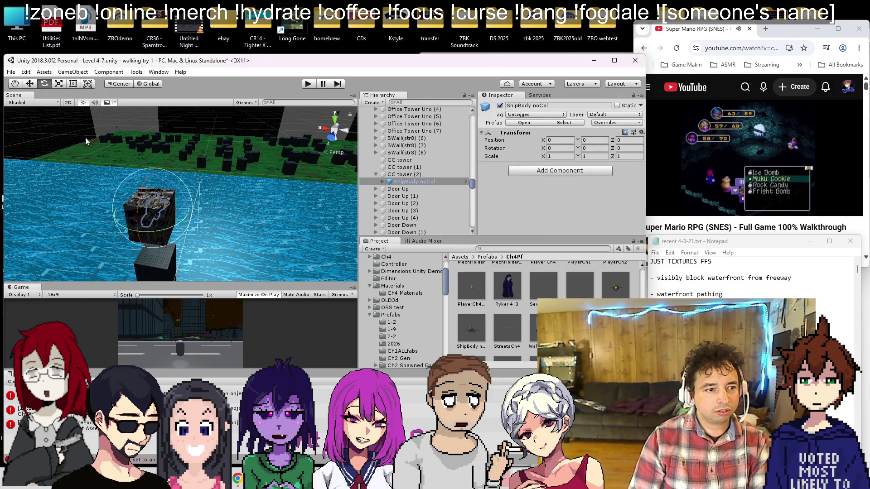
{"action": "left_click_drag", "start_coordinate": [131, 184], "coordinate": [141, 231]}
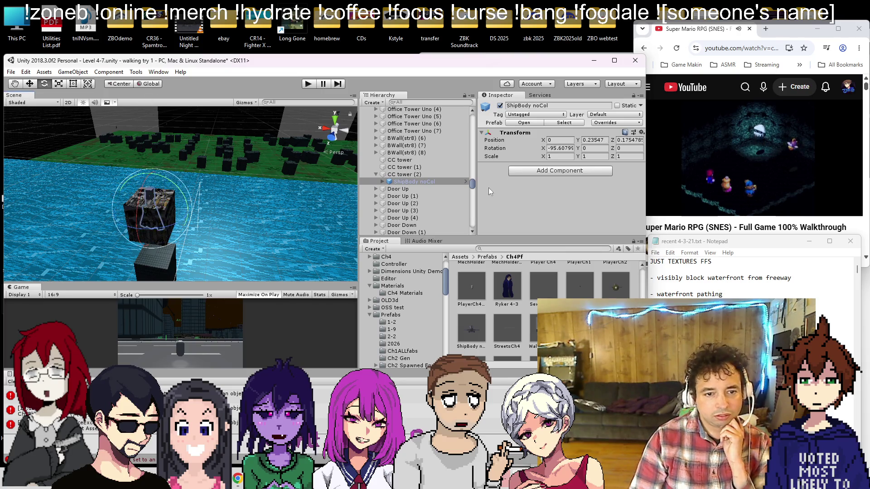
{"action": "right_click", "coordinate": [431, 182]}
{"action": "left_click", "coordinate": [486, 277]}
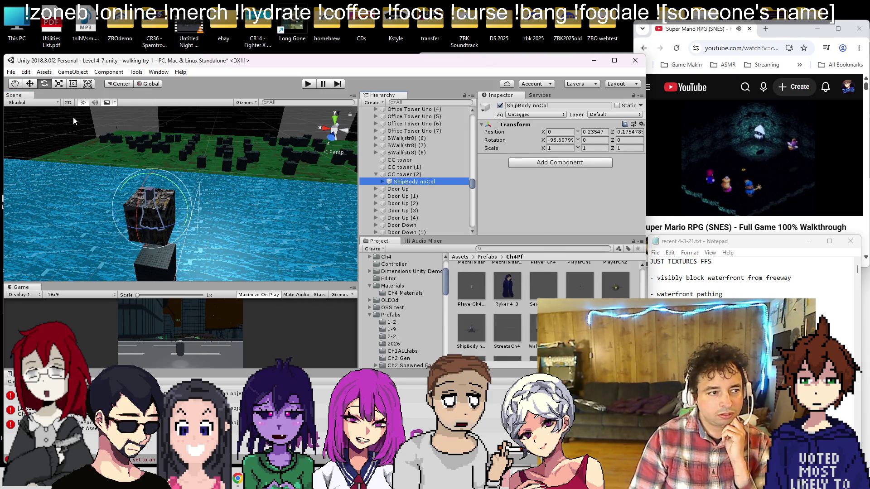
Raise the ship above the cube top and set its Rotation X to -90
{"action": "left_click", "coordinate": [35, 84]}
{"action": "left_click_drag", "start_coordinate": [144, 177], "coordinate": [145, 141]}
{"action": "left_click", "coordinate": [49, 87]}
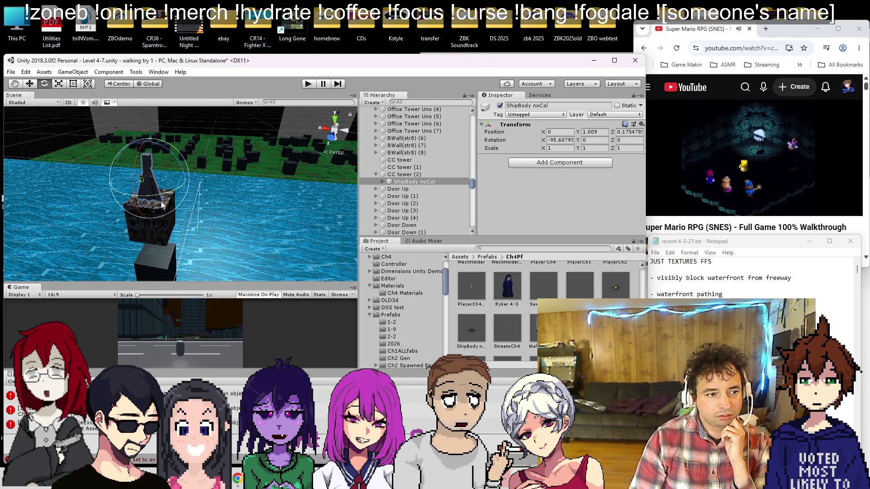
{"action": "mouse_move", "coordinate": [165, 192]}
{"action": "left_mouse_down"}
{"action": "mouse_move", "coordinate": [97, 192]}
{"action": "mouse_move", "coordinate": [757, 200]}
{"action": "mouse_move", "coordinate": [689, 177]}
{"action": "left_mouse_up"}
{"action": "type", "text": "-90"}
{"action": "mouse_move", "coordinate": [266, 157]}
{"action": "left_mouse_down"}
{"action": "mouse_move", "coordinate": [203, 182]}
{"action": "mouse_move", "coordinate": [167, 165]}
{"action": "mouse_move", "coordinate": [281, 193]}
{"action": "left_mouse_up"}
{"action": "double_click", "coordinate": [438, 182]}
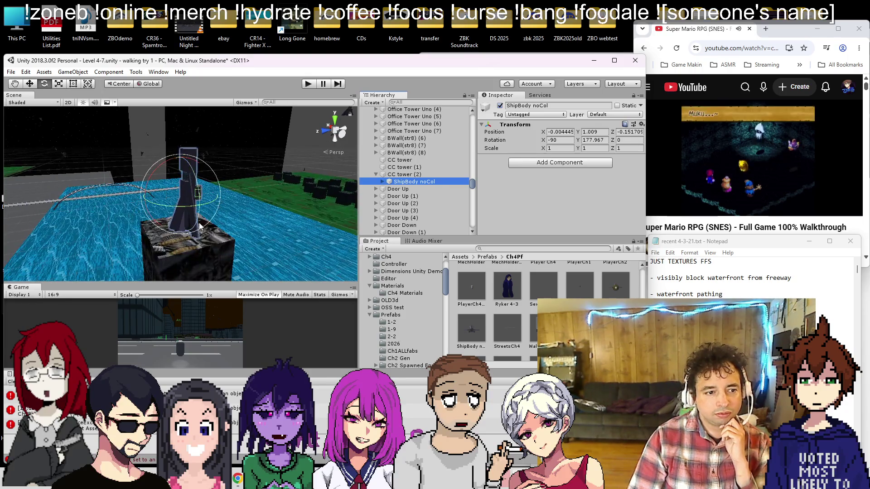
Nudge the ship along its depth axis, then duplicate it and slide the copy alongside
{"action": "left_click", "coordinate": [138, 197]}
{"action": "key", "text": "w"}
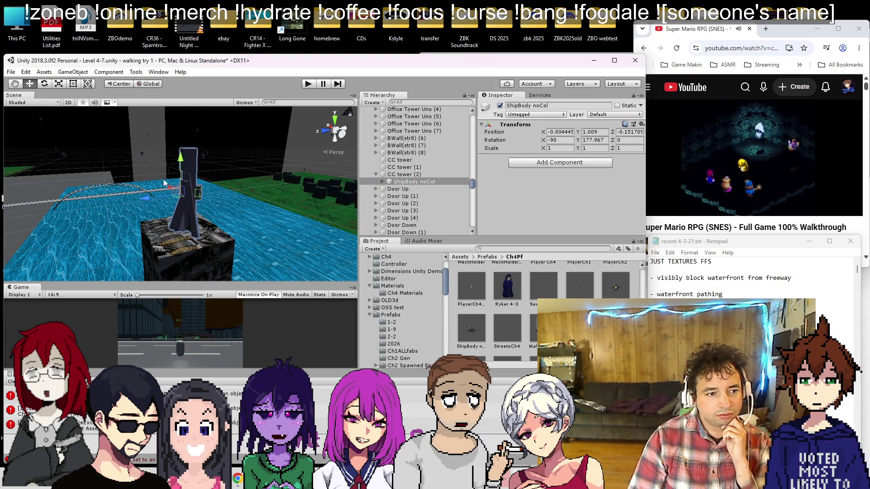
{"action": "mouse_move", "coordinate": [156, 203]}
{"action": "left_mouse_down"}
{"action": "mouse_move", "coordinate": [137, 200]}
{"action": "mouse_move", "coordinate": [196, 173]}
{"action": "mouse_move", "coordinate": [203, 179]}
{"action": "mouse_move", "coordinate": [157, 177]}
{"action": "left_mouse_up"}
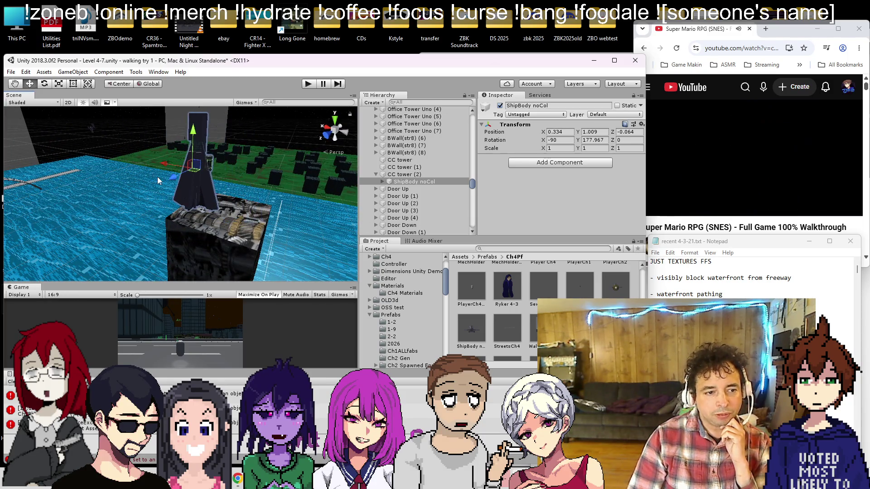
{"action": "mouse_move", "coordinate": [181, 213]}
{"action": "left_mouse_down"}
{"action": "mouse_move", "coordinate": [186, 156]}
{"action": "mouse_move", "coordinate": [158, 171]}
{"action": "mouse_move", "coordinate": [271, 191]}
{"action": "left_mouse_up"}
{"action": "key", "text": "e"}
{"action": "key", "text": "w"}
{"action": "key", "text": "ctrl+d"}
{"action": "mouse_move", "coordinate": [182, 149]}
{"action": "left_mouse_down"}
{"action": "mouse_move", "coordinate": [253, 203]}
{"action": "mouse_move", "coordinate": [317, 204]}
{"action": "left_mouse_up"}
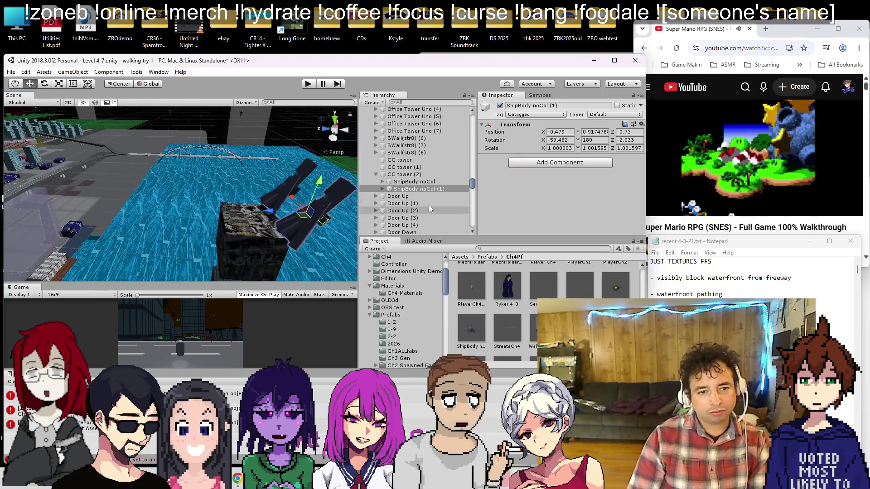
Duplicate both ships and lower the copies toward the cube
{"action": "left_click", "coordinate": [407, 181], "text": "ctrl"}
{"action": "key", "text": "ctrl+d"}
{"action": "left_click_drag", "start_coordinate": [266, 212], "coordinate": [204, 178]}
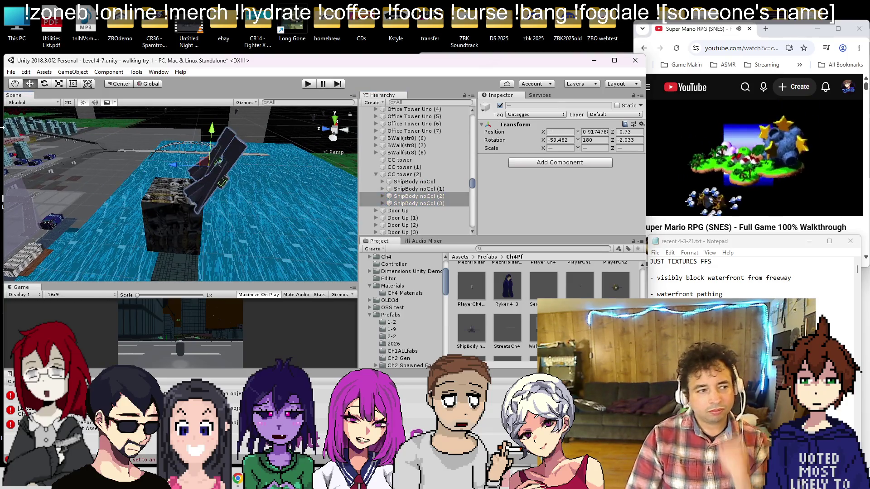
{"action": "mouse_move", "coordinate": [205, 135]}
{"action": "left_mouse_down"}
{"action": "mouse_move", "coordinate": [225, 174]}
{"action": "mouse_move", "coordinate": [265, 196]}
{"action": "mouse_move", "coordinate": [175, 157]}
{"action": "left_mouse_up"}
{"action": "left_click", "coordinate": [50, 84]}
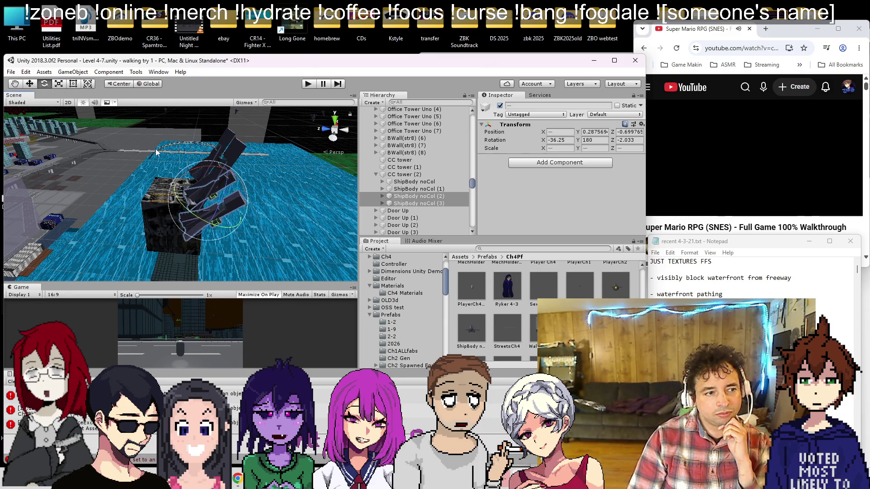
{"action": "mouse_move", "coordinate": [185, 205]}
{"action": "left_mouse_down"}
{"action": "mouse_move", "coordinate": [149, 205]}
{"action": "mouse_move", "coordinate": [207, 171]}
{"action": "mouse_move", "coordinate": [209, 217]}
{"action": "mouse_move", "coordinate": [245, 216]}
{"action": "mouse_move", "coordinate": [215, 213]}
{"action": "mouse_move", "coordinate": [244, 217]}
{"action": "mouse_move", "coordinate": [222, 232]}
{"action": "mouse_move", "coordinate": [236, 232]}
{"action": "left_mouse_up"}
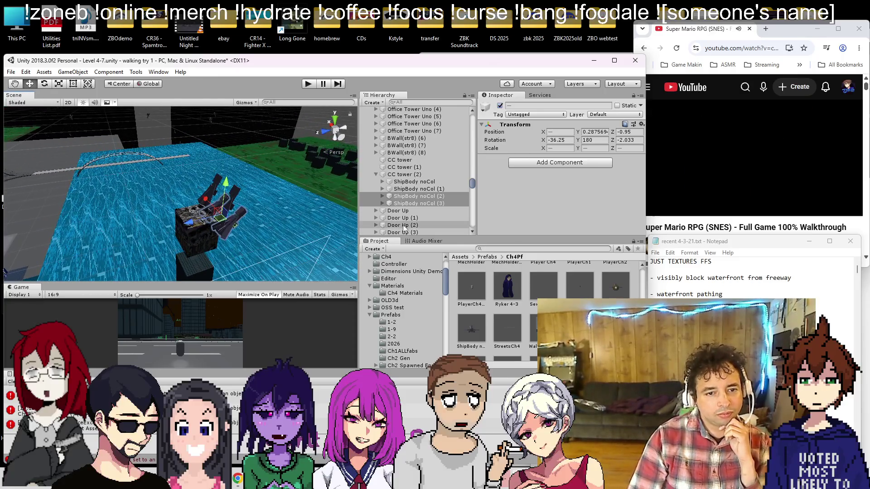
Duplicate one ship as ShipBody noCol (4), zero its X rotation, and turn it about Y
{"action": "left_click", "coordinate": [447, 187]}
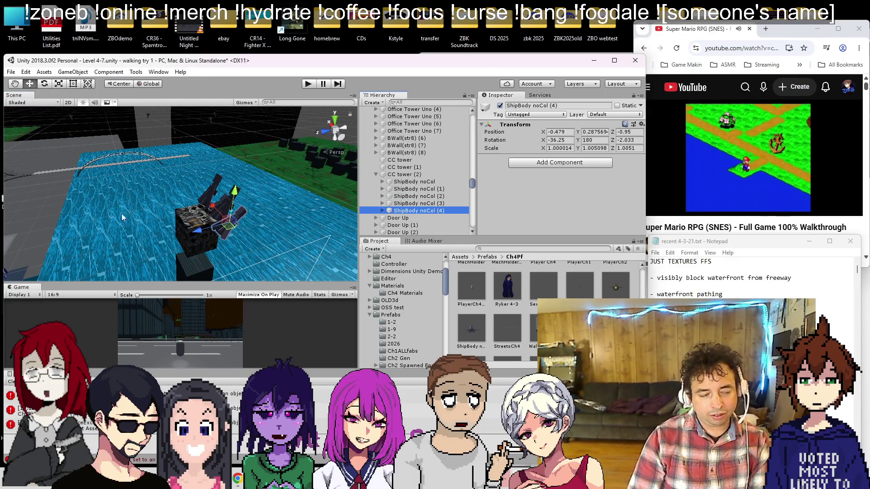
{"action": "key", "text": "ctrl+d"}
{"action": "left_click", "coordinate": [557, 141]}
{"action": "type", "text": "0"}
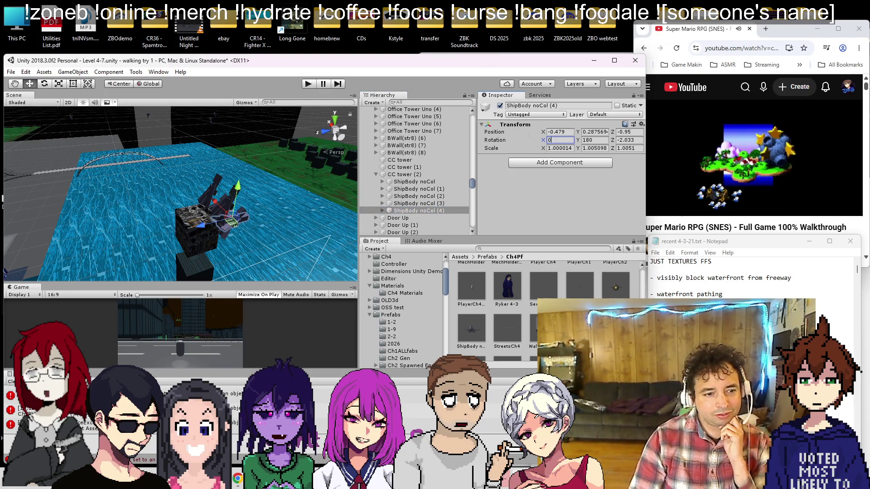
{"action": "key", "text": "Return"}
{"action": "key", "text": "e"}
{"action": "left_click_drag", "start_coordinate": [224, 237], "coordinate": [520, 168]}
Scale ShipBody noCol (4) to 4 and sink it lower on the tower
{"action": "type", "text": "4"}
{"action": "key", "text": "Tab"}
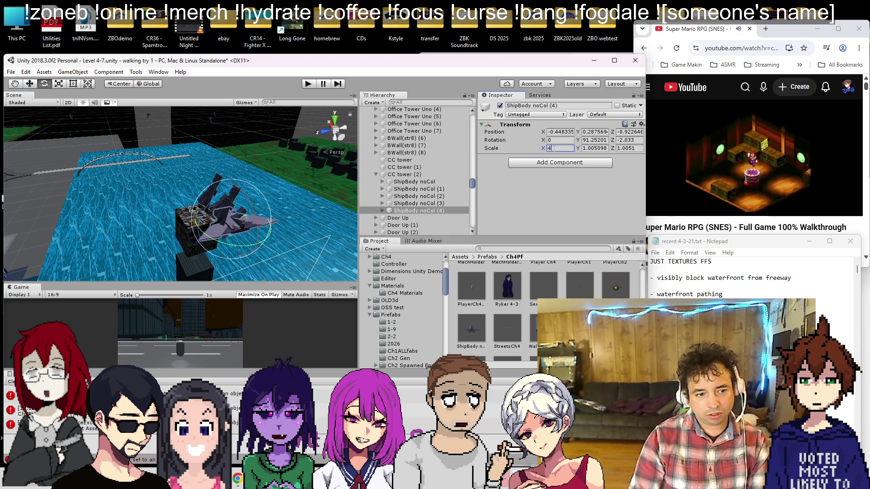
{"action": "type", "text": "4"}
{"action": "key", "text": "Tab"}
{"action": "type", "text": "4"}
{"action": "left_click_drag", "start_coordinate": [227, 214], "coordinate": [253, 177]}
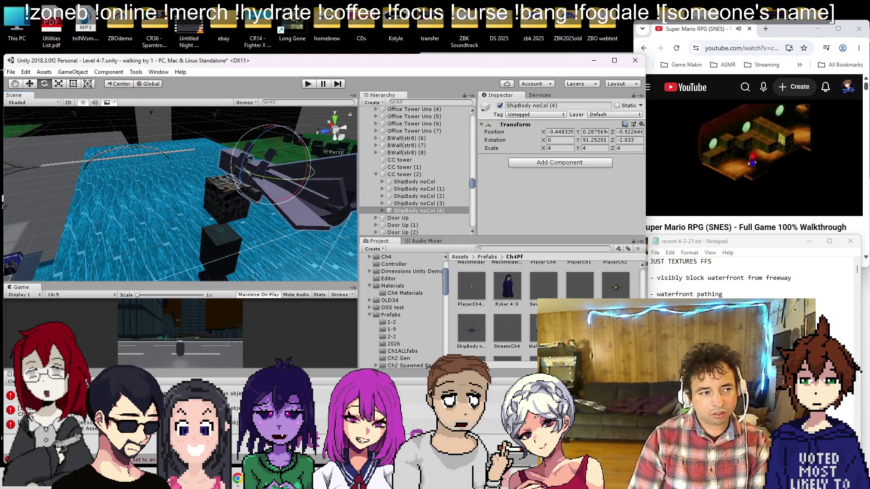
{"action": "left_click", "coordinate": [36, 84]}
{"action": "left_click_drag", "start_coordinate": [282, 127], "coordinate": [295, 164]}
Reduce ShipBody noCol (4)'s scale to 2
{"action": "type", "text": "2"}
{"action": "key", "text": "Tab"}
{"action": "type", "text": "2"}
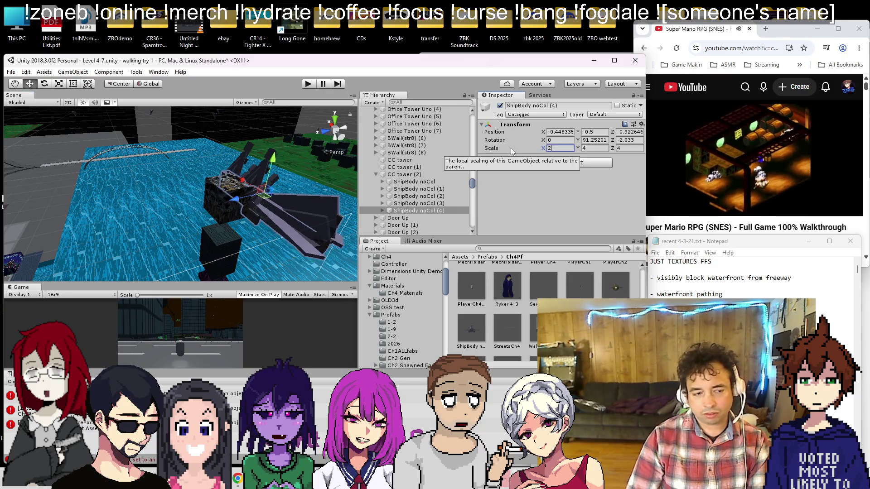
{"action": "key", "text": "Tab"}
{"action": "type", "text": "2"}
{"action": "key", "text": "Return"}
{"action": "mouse_move", "coordinate": [211, 230]}
{"action": "left_mouse_down"}
{"action": "mouse_move", "coordinate": [390, 287]}
{"action": "mouse_move", "coordinate": [287, 224]}
{"action": "mouse_move", "coordinate": [281, 191]}
{"action": "mouse_move", "coordinate": [253, 209]}
{"action": "mouse_move", "coordinate": [202, 211]}
{"action": "mouse_move", "coordinate": [251, 238]}
{"action": "mouse_move", "coordinate": [206, 222]}
{"action": "mouse_move", "coordinate": [146, 171]}
{"action": "left_mouse_up"}
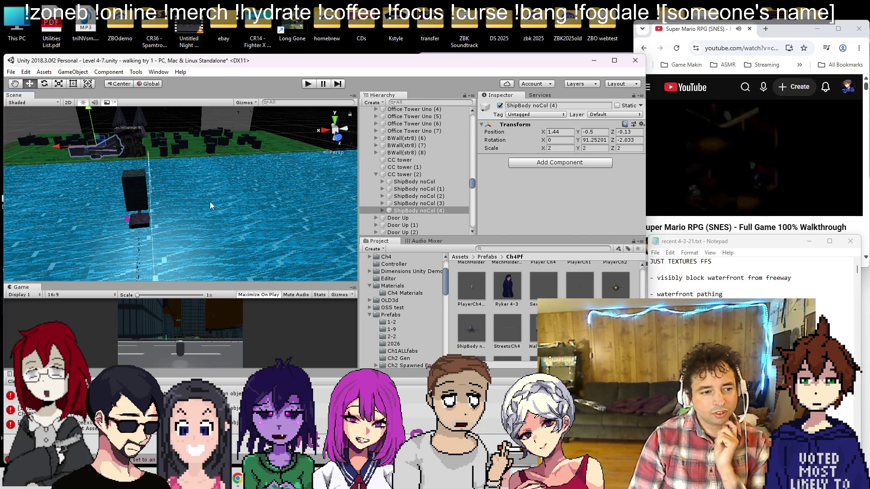
{"action": "mouse_move", "coordinate": [206, 231]}
{"action": "left_mouse_down"}
{"action": "mouse_move", "coordinate": [189, 215]}
{"action": "mouse_move", "coordinate": [189, 197]}
{"action": "mouse_move", "coordinate": [162, 184]}
{"action": "mouse_move", "coordinate": [172, 202]}
{"action": "mouse_move", "coordinate": [114, 215]}
{"action": "mouse_move", "coordinate": [227, 193]}
{"action": "mouse_move", "coordinate": [170, 202]}
{"action": "mouse_move", "coordinate": [155, 187]}
{"action": "mouse_move", "coordinate": [112, 189]}
{"action": "mouse_move", "coordinate": [193, 214]}
{"action": "left_mouse_up"}
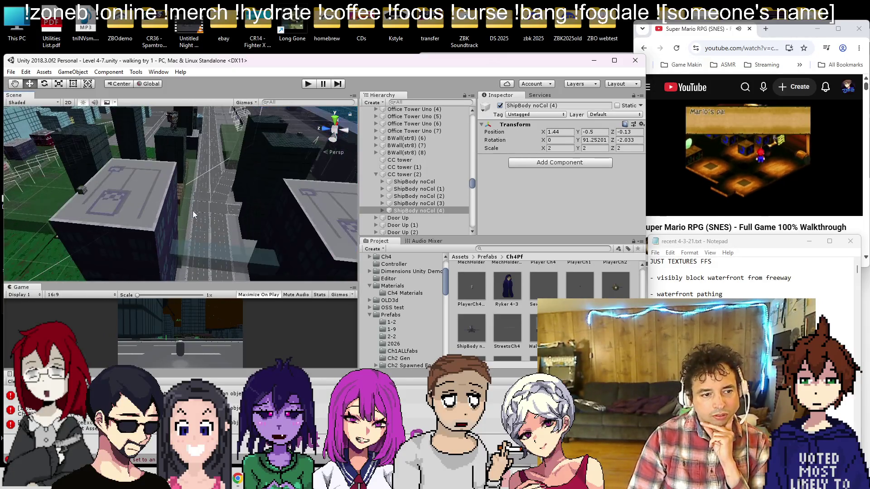
Select the Skybridge glass strip, frame it, and set its Health to 100
{"action": "left_click", "coordinate": [207, 250]}
{"action": "key", "text": "f"}
{"action": "scroll", "coordinate": [502, 171], "scroll_direction": "down", "scroll_amount": 5}
{"action": "scroll", "coordinate": [503, 171], "scroll_direction": "down", "scroll_amount": 3}
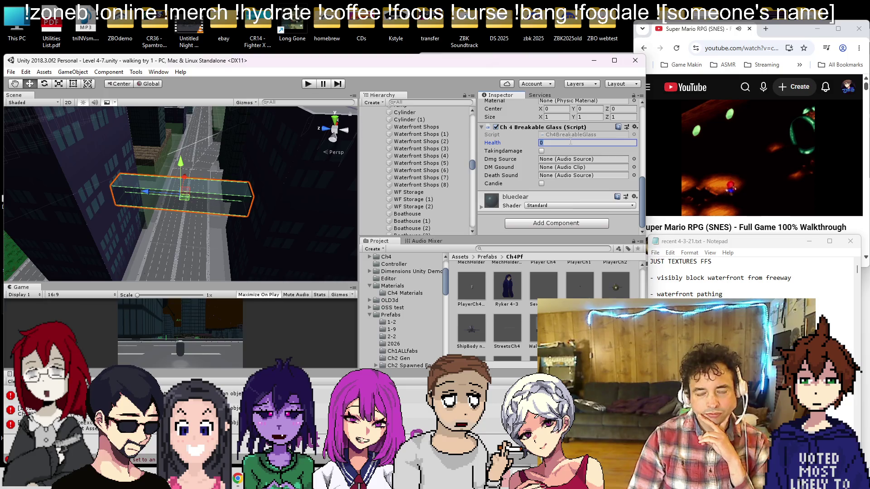
{"action": "type", "text": "100"}
{"action": "key", "text": "Return"}
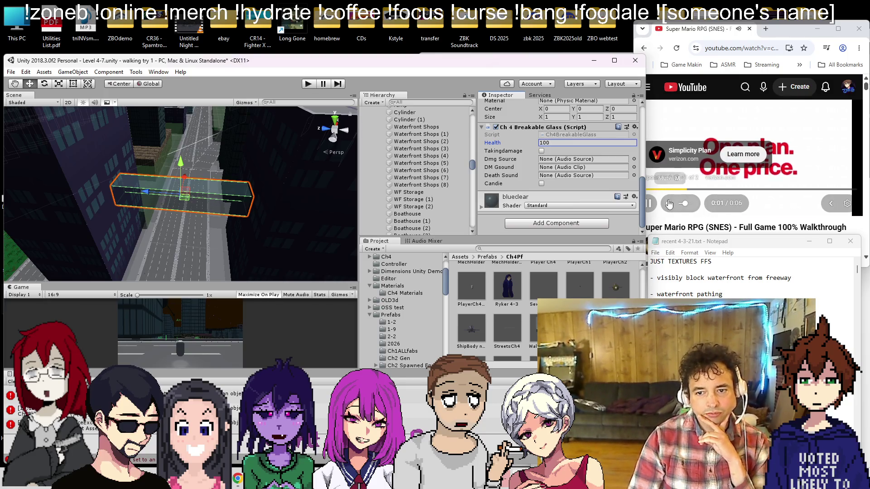
{"action": "scroll", "coordinate": [444, 169], "scroll_direction": "up", "scroll_amount": 5}
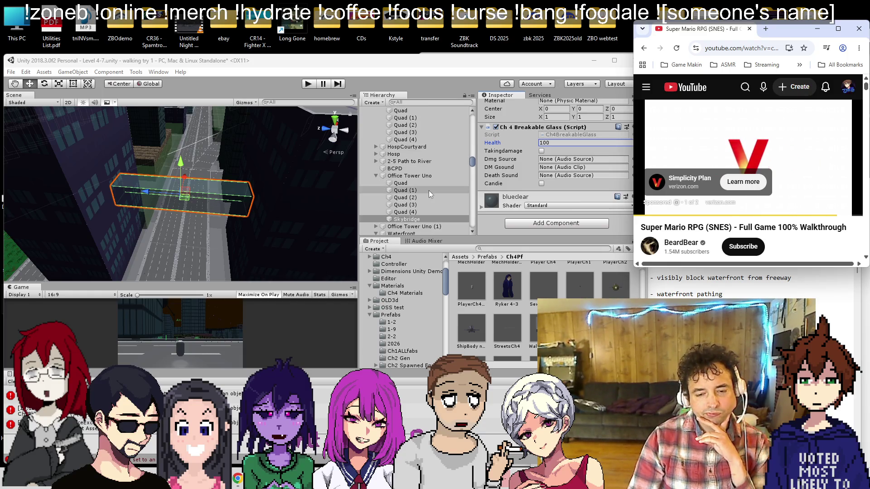
Search the project for glass assets and inspect the mallglassactive clip
{"action": "left_click", "coordinate": [518, 249]}
{"action": "type", "text": "glass"}
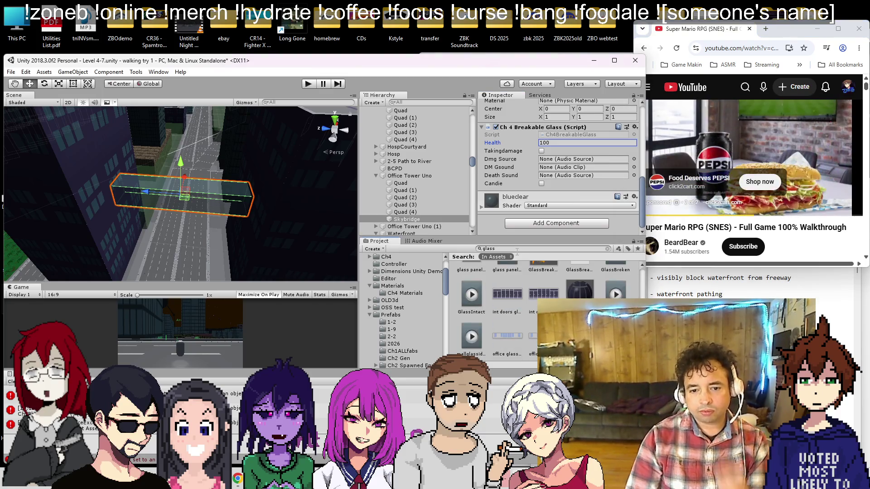
{"action": "left_click", "coordinate": [617, 295]}
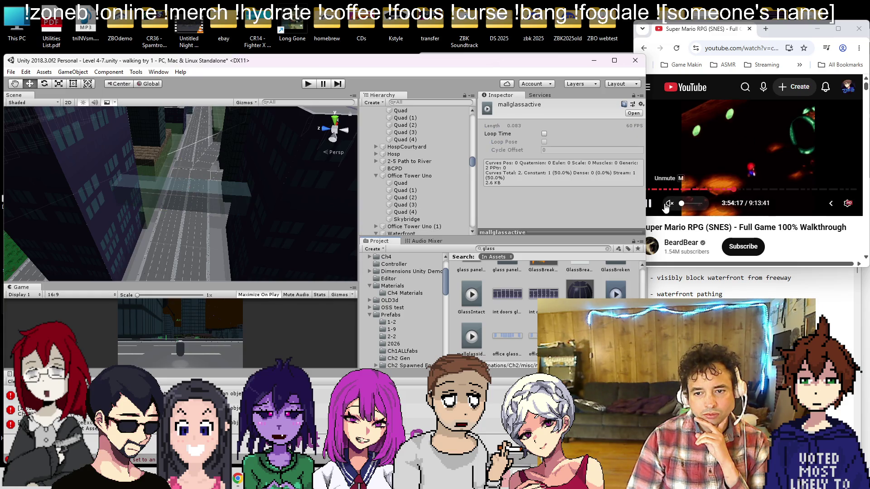
{"action": "left_click", "coordinate": [668, 204]}
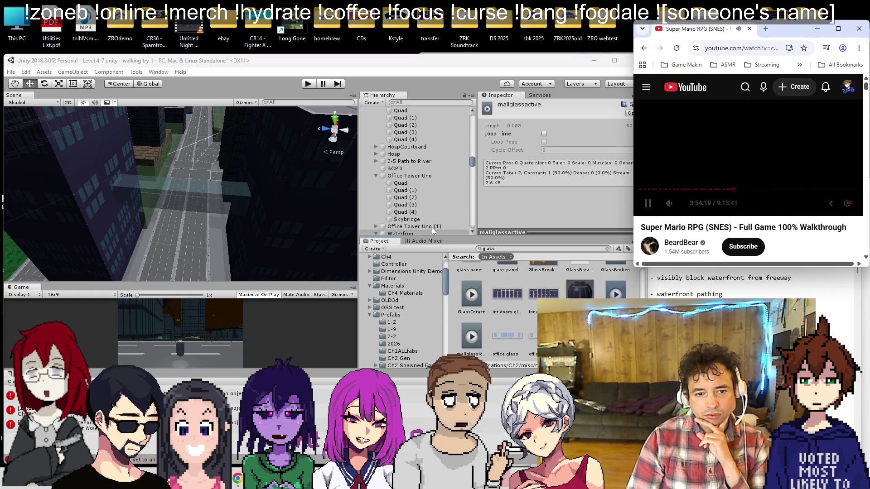
{"action": "left_click", "coordinate": [453, 221]}
{"action": "scroll", "coordinate": [536, 304], "scroll_direction": "up", "scroll_amount": 2}
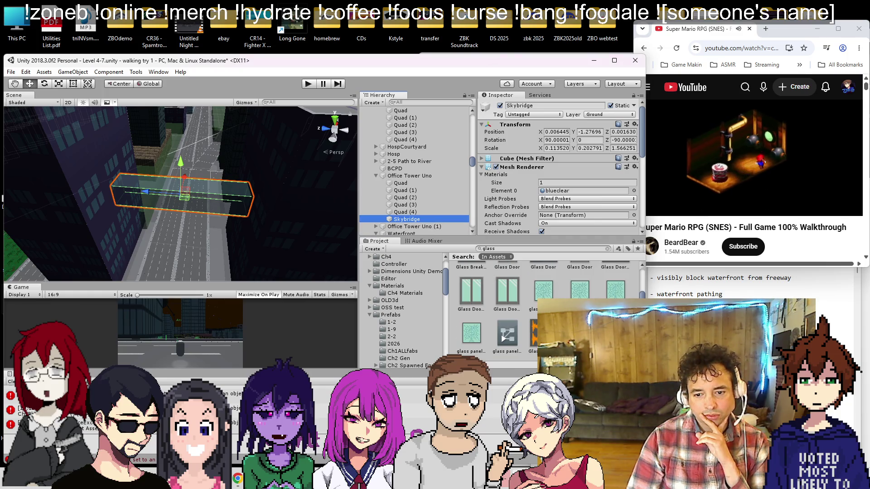
{"action": "scroll", "coordinate": [536, 304], "scroll_direction": "down", "scroll_amount": 1}
{"action": "mouse_move", "coordinate": [616, 271]}
{"action": "left_mouse_down"}
{"action": "mouse_move", "coordinate": [573, 234]}
{"action": "mouse_move", "coordinate": [573, 178]}
{"action": "left_mouse_up"}
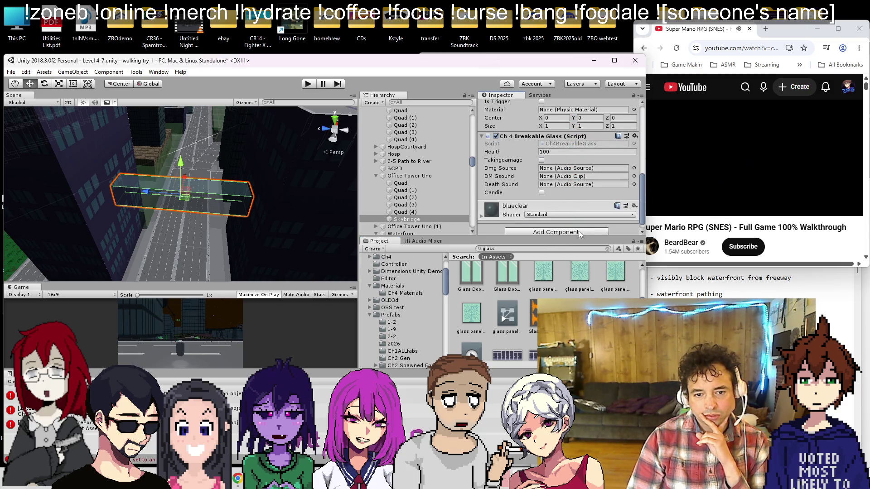
{"action": "scroll", "coordinate": [596, 285], "scroll_direction": "up", "scroll_amount": 3}
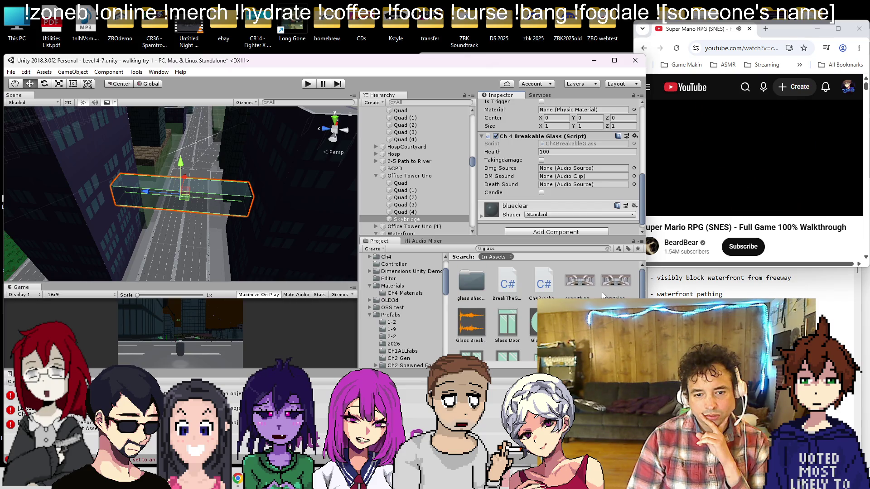
{"action": "scroll", "coordinate": [579, 286], "scroll_direction": "down", "scroll_amount": 2}
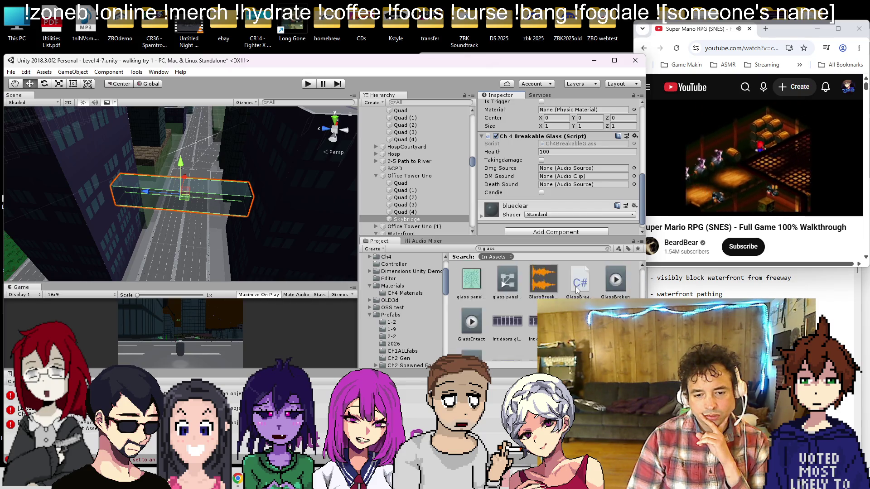
Drag the Glass Breaking Edit clip into the Skybridge's DM Gsound field
{"action": "double_click", "coordinate": [470, 281]}
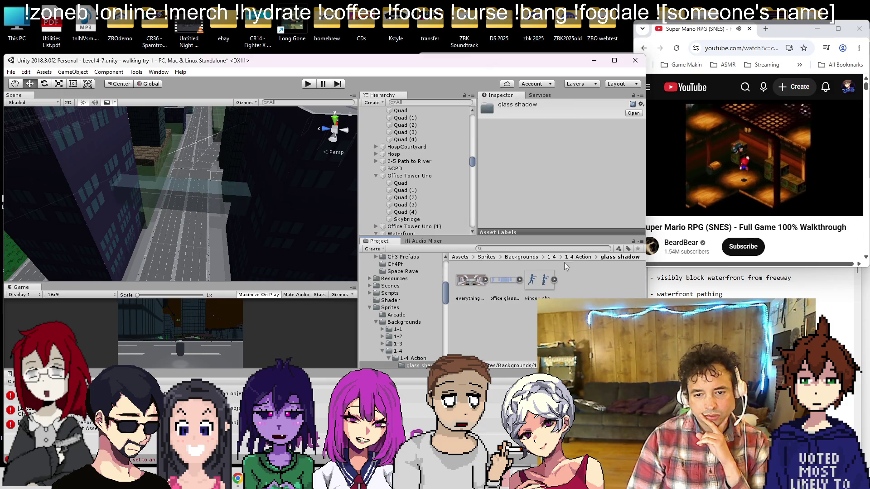
{"action": "left_click", "coordinate": [493, 249]}
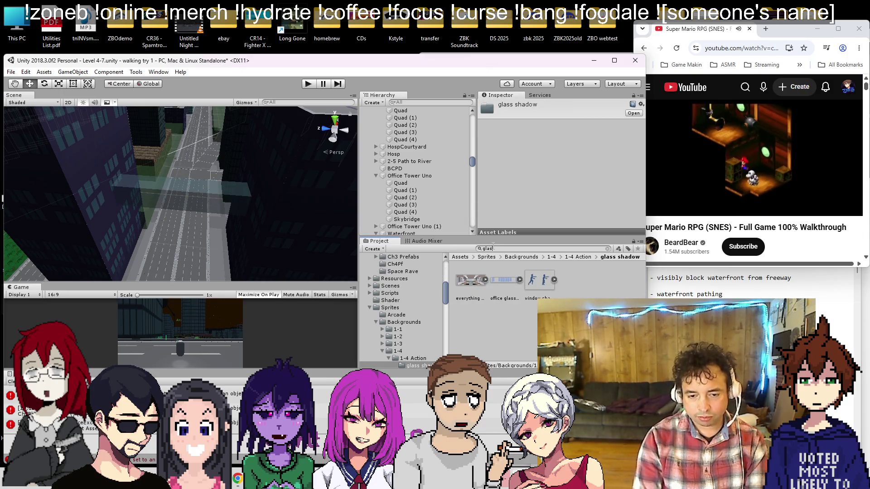
{"action": "type", "text": "glass"}
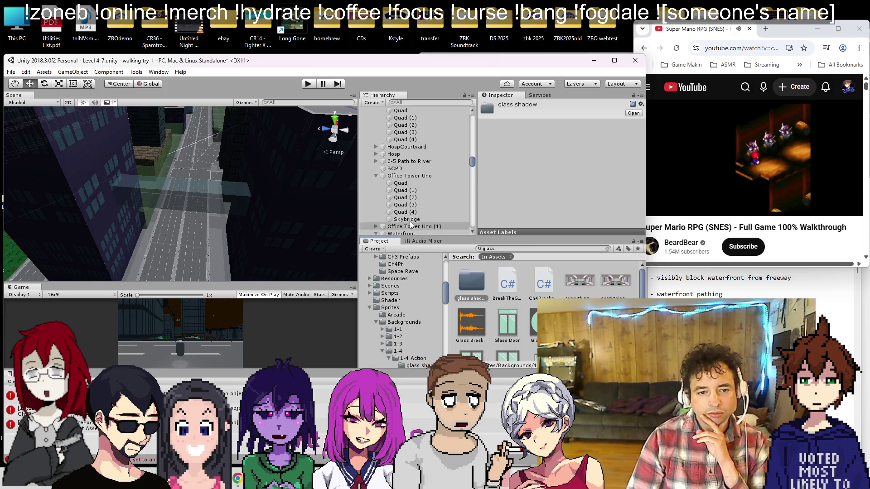
{"action": "left_click", "coordinate": [406, 218]}
{"action": "scroll", "coordinate": [545, 197], "scroll_direction": "down", "scroll_amount": 5}
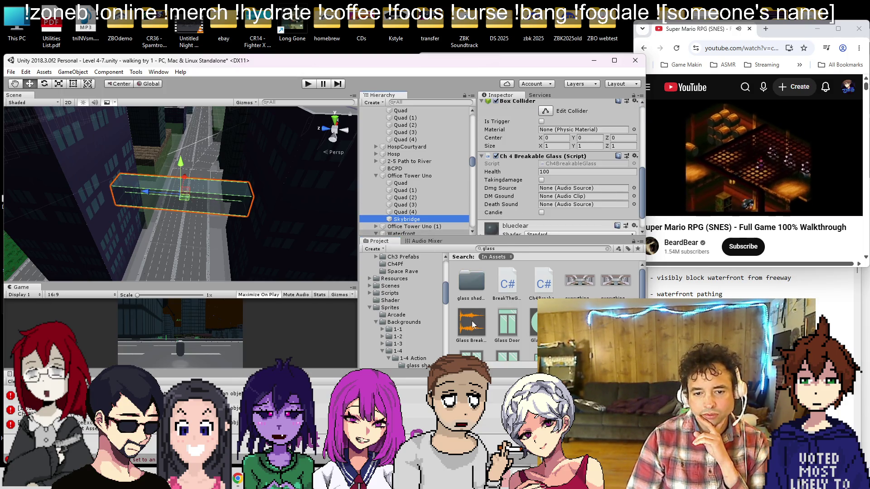
{"action": "left_click_drag", "start_coordinate": [474, 323], "coordinate": [566, 187]}
{"action": "right_click", "coordinate": [415, 219]}
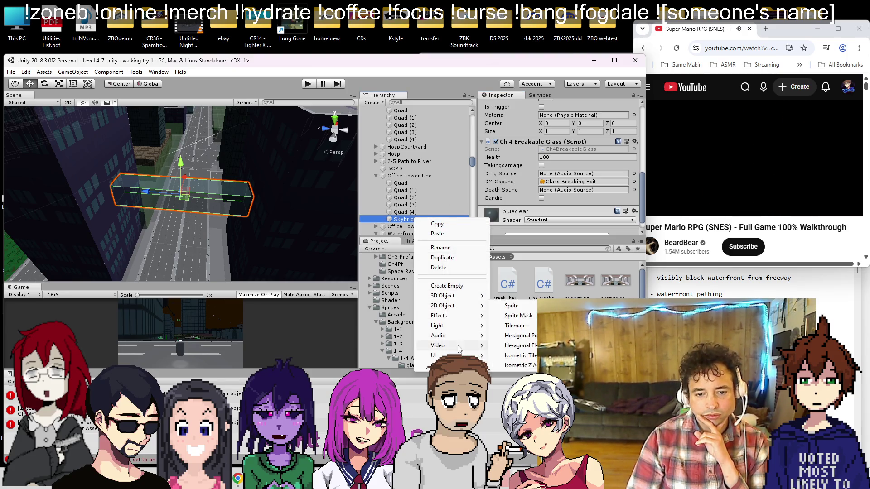
Add a child Audio Source under Skybridge routed to the SFX mixer group
{"action": "left_click", "coordinate": [517, 335]}
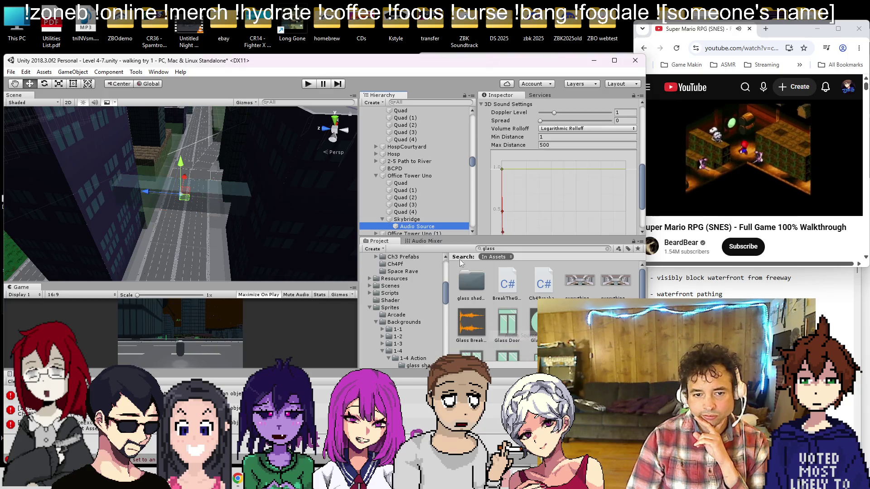
{"action": "scroll", "coordinate": [521, 201], "scroll_direction": "up", "scroll_amount": 10}
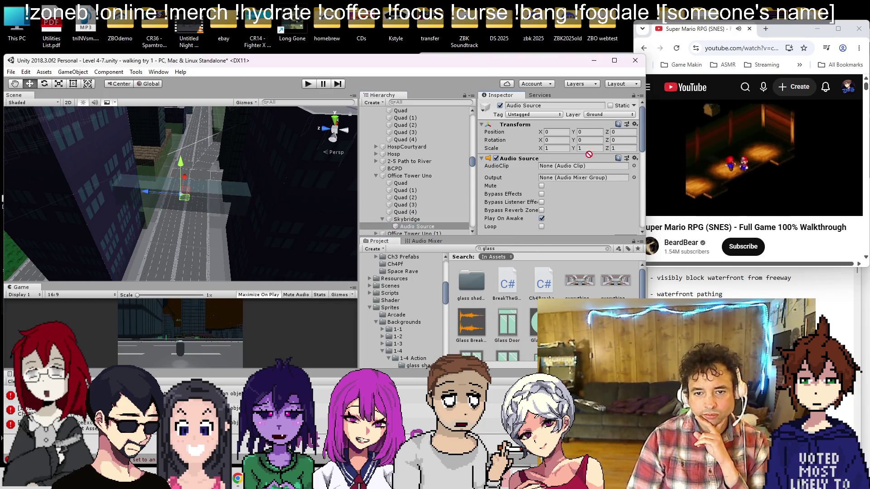
{"action": "left_click", "coordinate": [634, 177]}
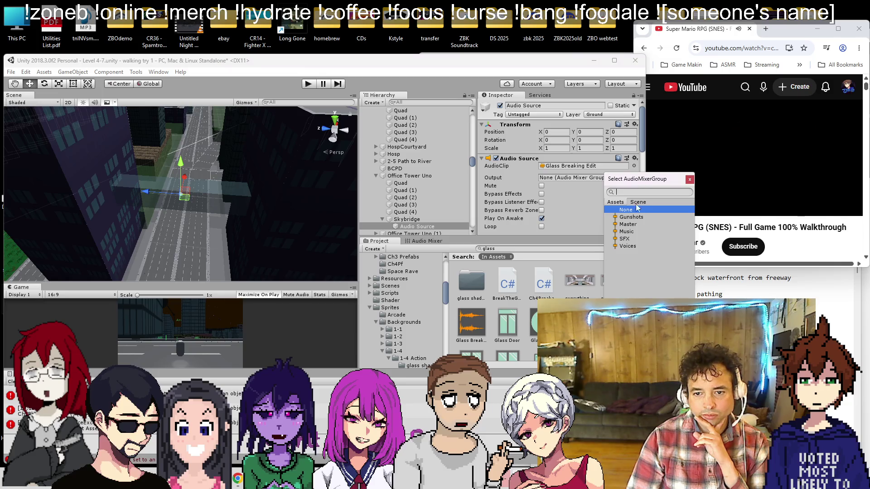
{"action": "double_click", "coordinate": [632, 239]}
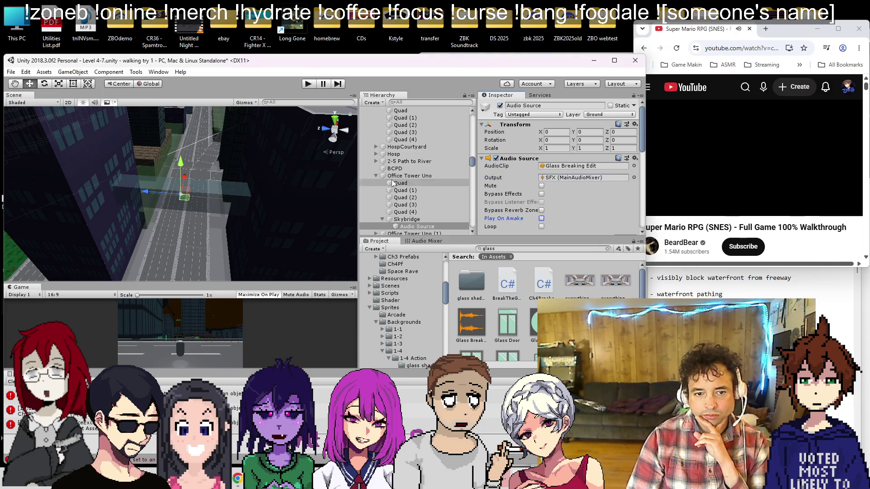
Assign the new audio source as the Skybridge's Dmg Source and Death Sound
{"action": "left_click", "coordinate": [434, 219]}
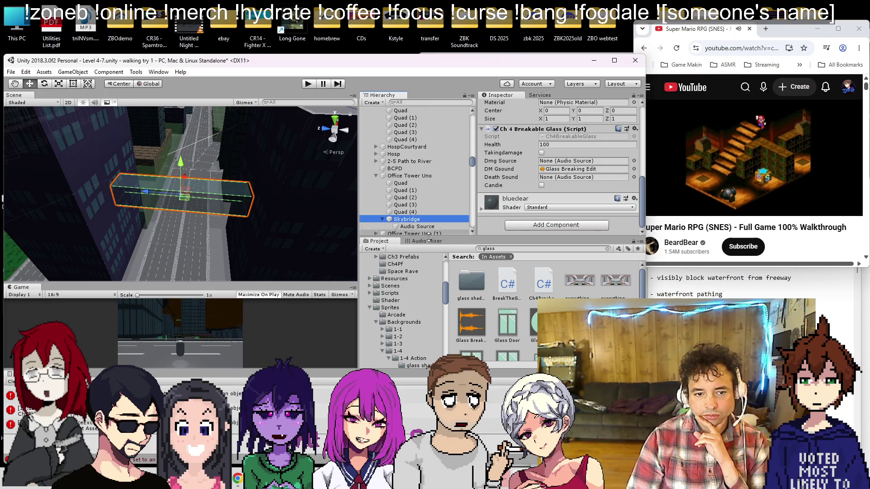
{"action": "left_click_drag", "start_coordinate": [426, 227], "coordinate": [564, 181]}
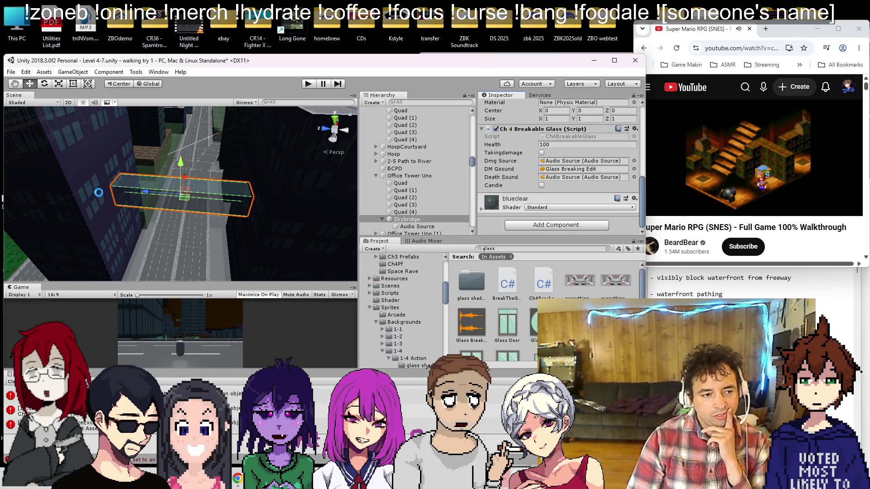
{"action": "mouse_move", "coordinate": [136, 199]}
{"action": "left_mouse_down"}
{"action": "mouse_move", "coordinate": [183, 192]}
{"action": "mouse_move", "coordinate": [189, 172]}
{"action": "left_mouse_up"}
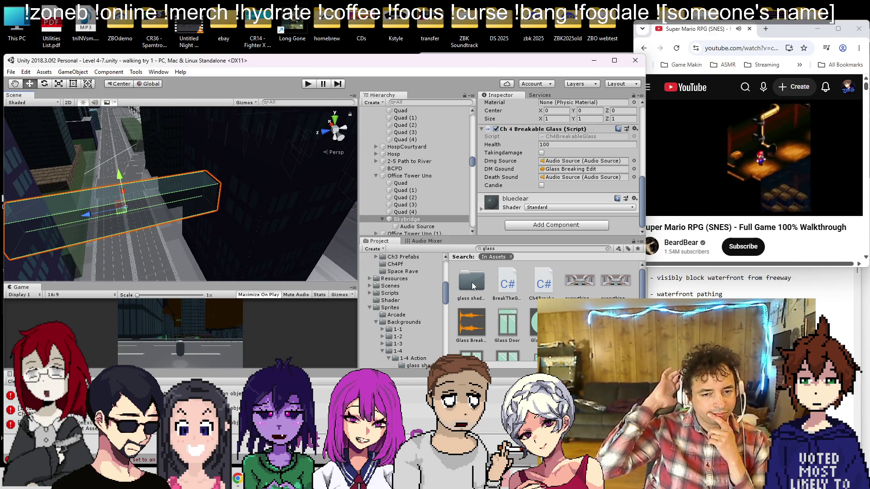
{"action": "mouse_move", "coordinate": [272, 190]}
{"action": "left_mouse_down"}
{"action": "mouse_move", "coordinate": [77, 189]}
{"action": "mouse_move", "coordinate": [160, 205]}
{"action": "mouse_move", "coordinate": [164, 197]}
{"action": "left_mouse_up"}
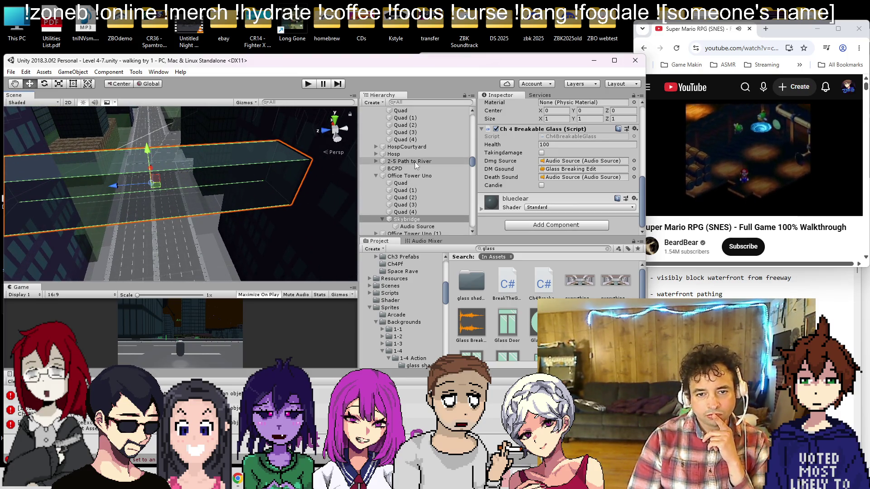
{"action": "scroll", "coordinate": [219, 197], "scroll_direction": "down", "scroll_amount": 10}
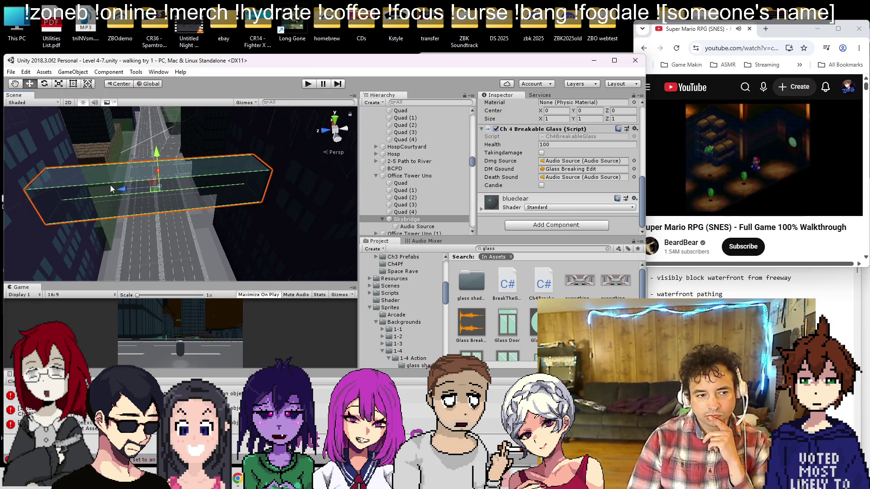
{"action": "scroll", "coordinate": [219, 195], "scroll_direction": "up", "scroll_amount": 10}
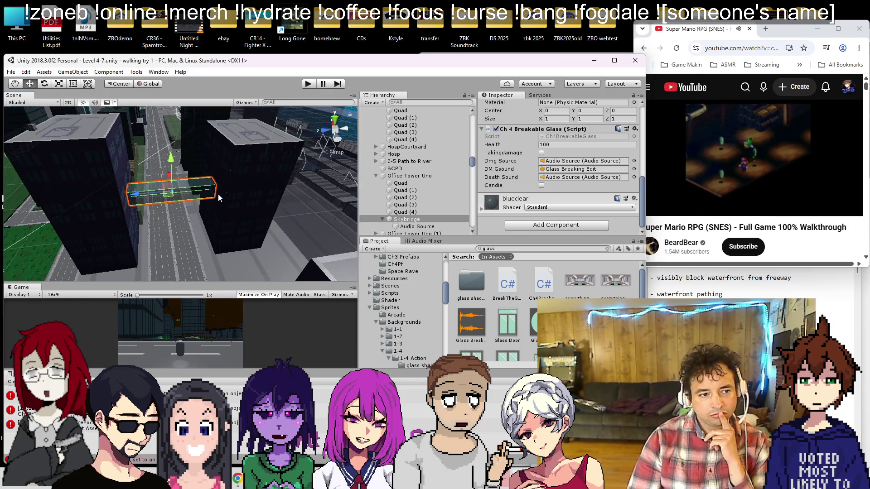
{"action": "scroll", "coordinate": [539, 287], "scroll_direction": "down", "scroll_amount": 4}
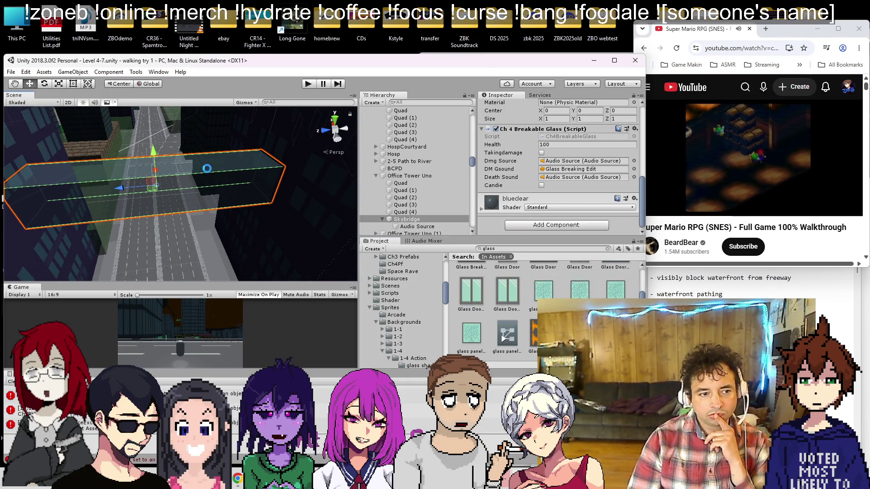
{"action": "left_click_drag", "start_coordinate": [207, 169], "coordinate": [209, 172]}
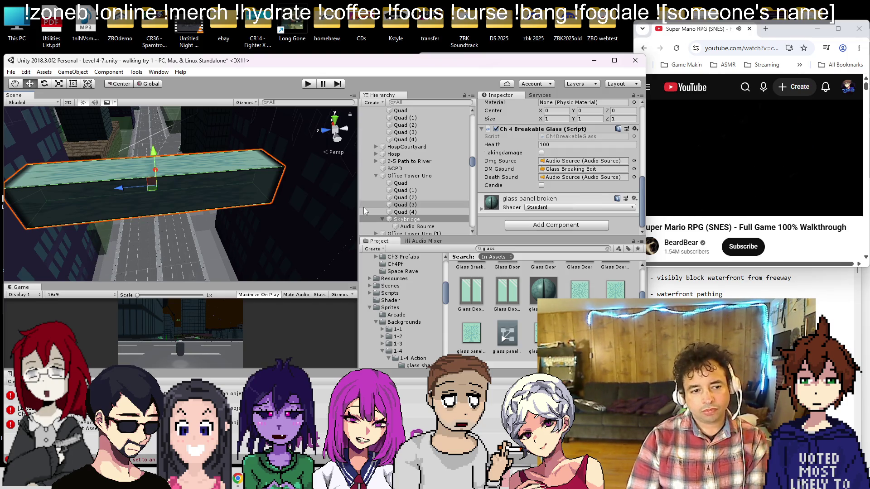
{"action": "key", "text": "ctrl+z"}
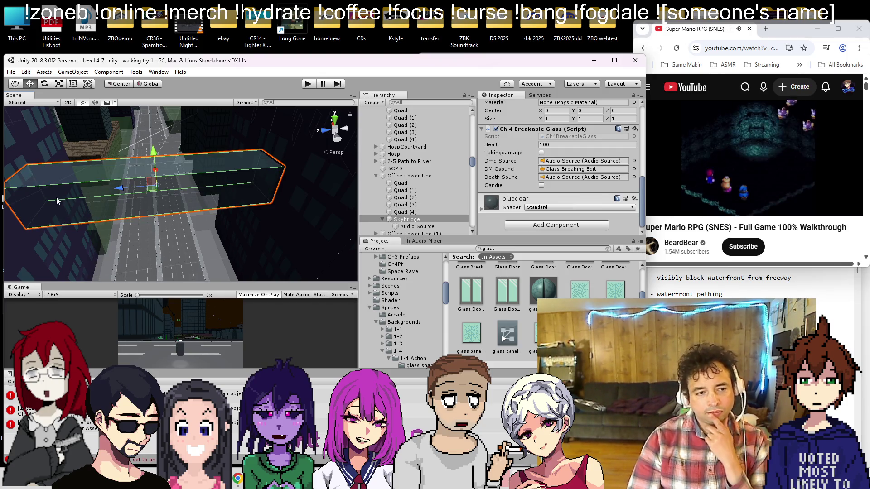
{"action": "scroll", "coordinate": [72, 213], "scroll_direction": "down", "scroll_amount": 5}
{"action": "scroll", "coordinate": [77, 206], "scroll_direction": "down", "scroll_amount": 3}
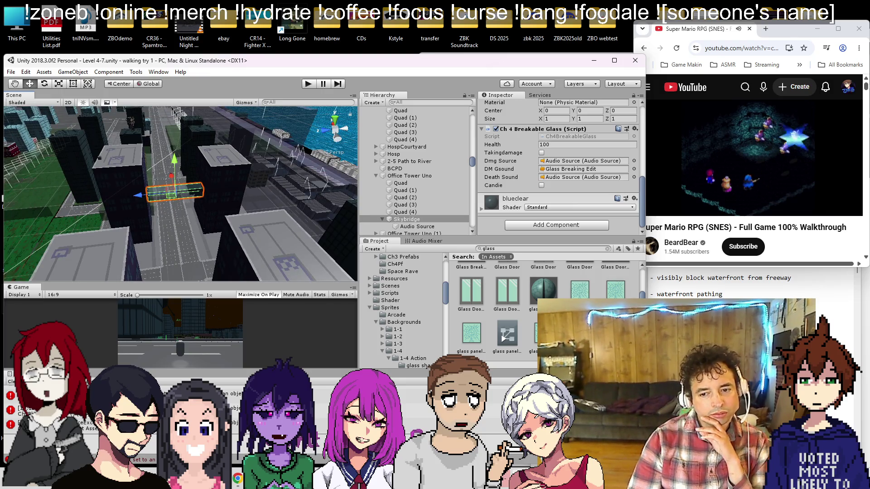
{"action": "key", "text": "alt+Tab"}
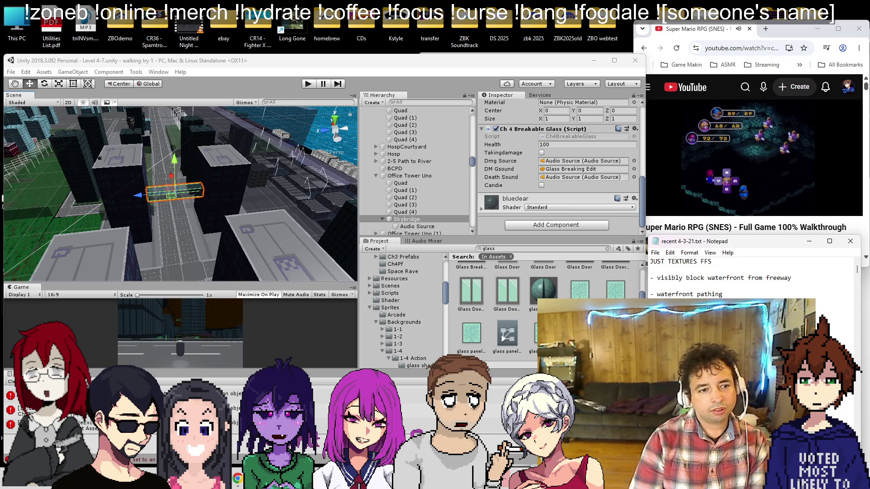
{"action": "mouse_move", "coordinate": [271, 132]}
{"action": "left_mouse_down"}
{"action": "mouse_move", "coordinate": [164, 202]}
{"action": "mouse_move", "coordinate": [140, 171]}
{"action": "mouse_move", "coordinate": [235, 282]}
{"action": "mouse_move", "coordinate": [308, 77]}
{"action": "mouse_move", "coordinate": [478, 35]}
{"action": "left_mouse_up"}
{"action": "mouse_move", "coordinate": [304, 117]}
{"action": "left_mouse_down"}
{"action": "mouse_move", "coordinate": [150, 154]}
{"action": "mouse_move", "coordinate": [145, 146]}
{"action": "mouse_move", "coordinate": [162, 128]}
{"action": "mouse_move", "coordinate": [169, 242]}
{"action": "left_mouse_up"}
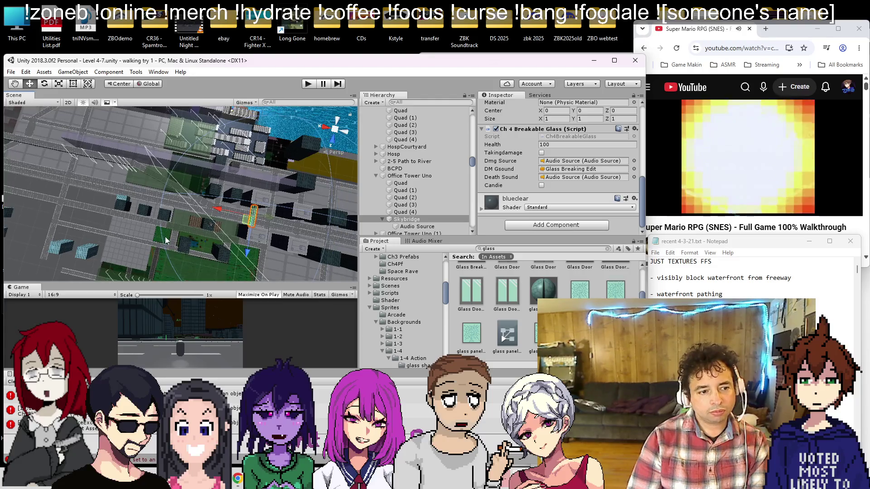
Stretch the Grass (3) patch's right edge outward along the street
{"action": "left_click", "coordinate": [164, 241]}
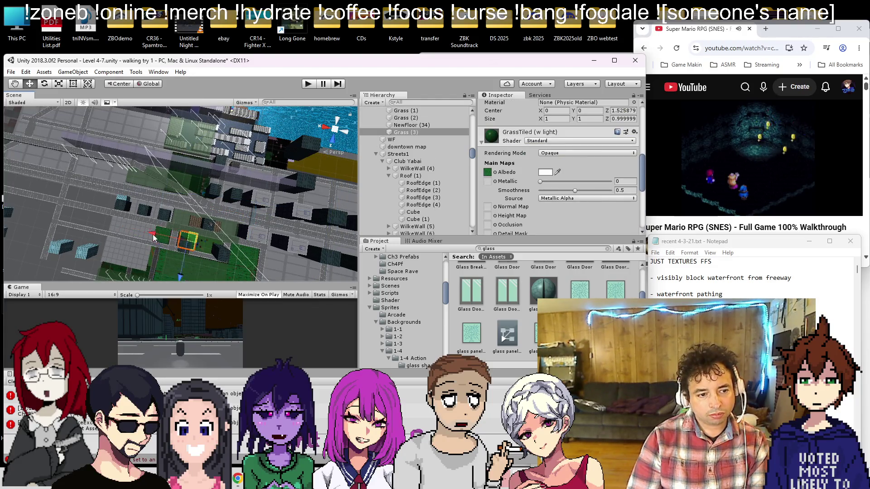
{"action": "key", "text": "f"}
{"action": "left_click_drag", "start_coordinate": [163, 200], "coordinate": [83, 137]}
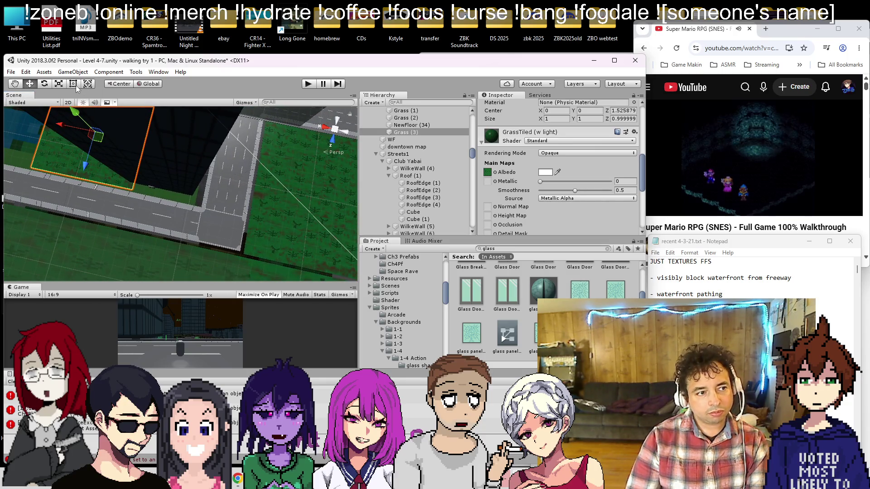
{"action": "mouse_move", "coordinate": [174, 184]}
{"action": "left_mouse_down"}
{"action": "mouse_move", "coordinate": [204, 197]}
{"action": "mouse_move", "coordinate": [196, 203]}
{"action": "mouse_move", "coordinate": [275, 208]}
{"action": "left_mouse_up"}
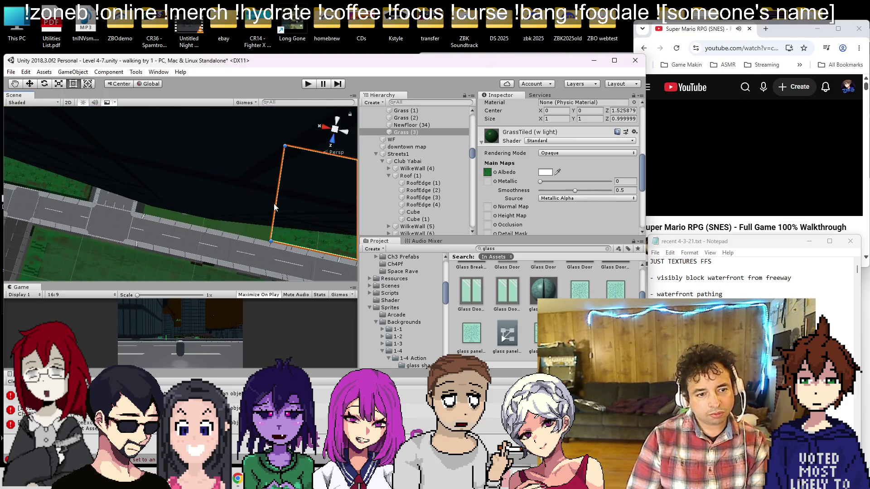
{"action": "mouse_move", "coordinate": [174, 184]}
{"action": "left_mouse_down"}
{"action": "mouse_move", "coordinate": [236, 197]}
{"action": "mouse_move", "coordinate": [115, 183]}
{"action": "mouse_move", "coordinate": [125, 149]}
{"action": "mouse_move", "coordinate": [131, 190]}
{"action": "mouse_move", "coordinate": [108, 184]}
{"action": "mouse_move", "coordinate": [135, 186]}
{"action": "left_mouse_up"}
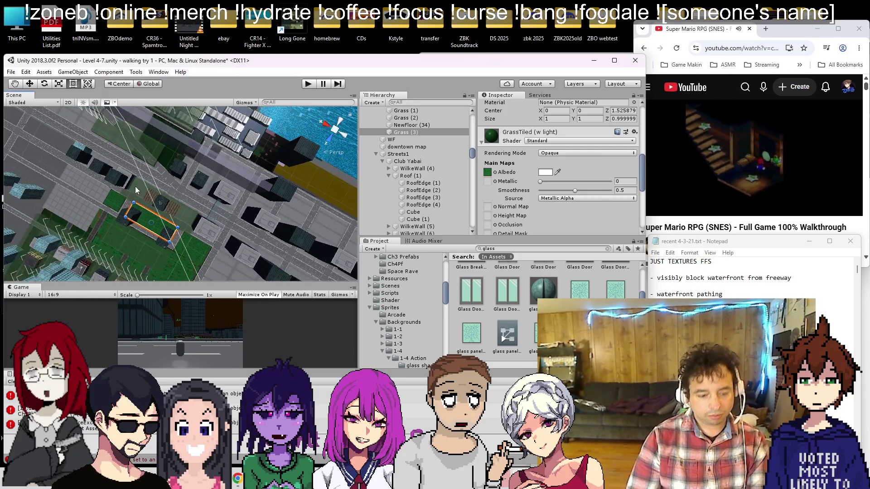
Duplicate the patch as Grass (4), slide it along X, and widen it far to the right
{"action": "key", "text": "ctrl+d"}
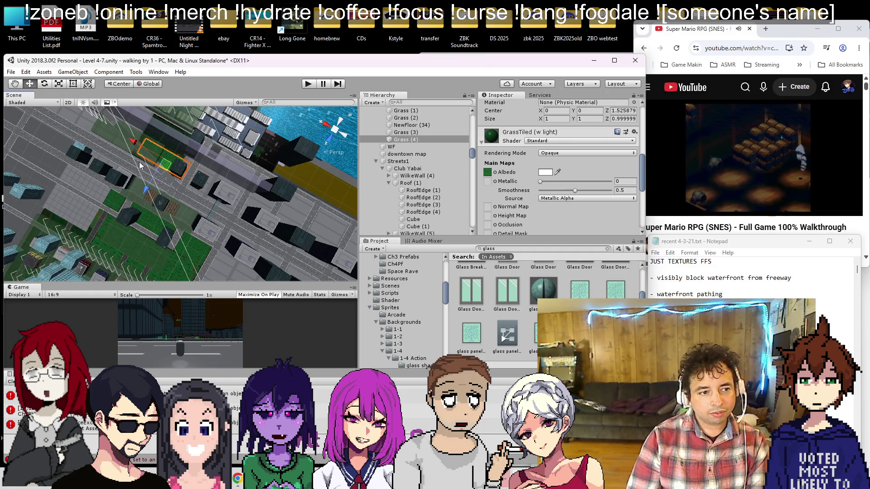
{"action": "key", "text": "f"}
{"action": "left_click_drag", "start_coordinate": [138, 133], "coordinate": [110, 123]}
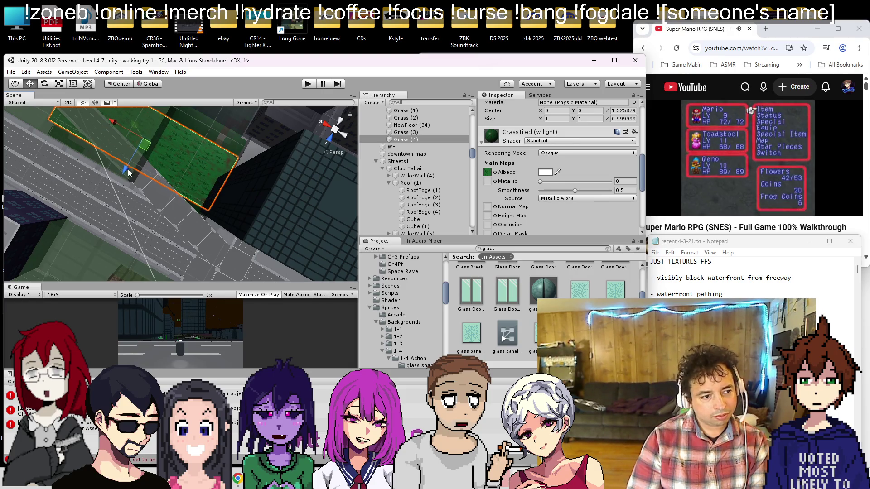
{"action": "mouse_move", "coordinate": [187, 155]}
{"action": "left_mouse_down"}
{"action": "mouse_move", "coordinate": [173, 175]}
{"action": "mouse_move", "coordinate": [123, 161]}
{"action": "left_mouse_up"}
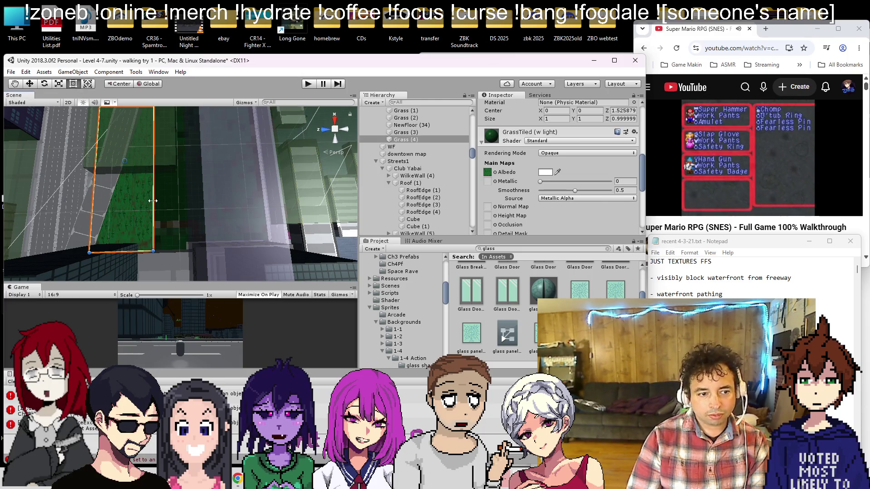
{"action": "left_click_drag", "start_coordinate": [153, 201], "coordinate": [207, 203]}
{"action": "scroll", "coordinate": [208, 205], "scroll_direction": "up", "scroll_amount": 5}
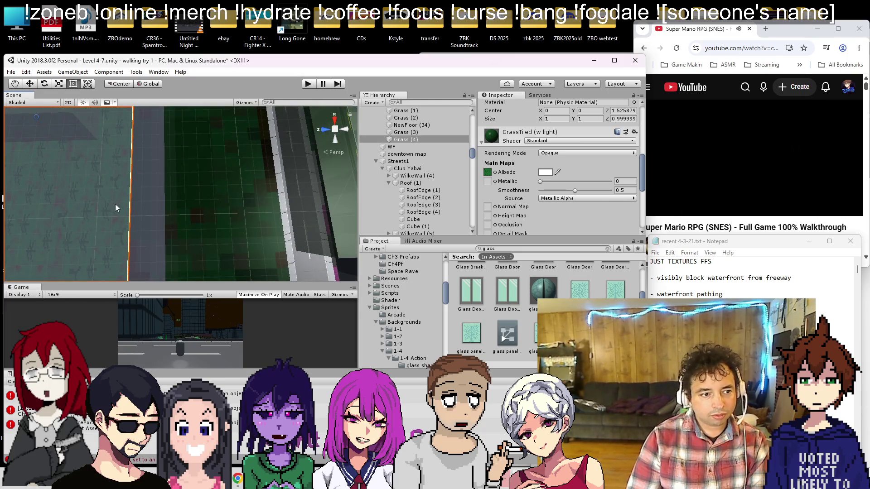
{"action": "mouse_move", "coordinate": [130, 212]}
{"action": "left_mouse_down"}
{"action": "mouse_move", "coordinate": [285, 211]}
{"action": "mouse_move", "coordinate": [260, 211]}
{"action": "left_mouse_up"}
{"action": "scroll", "coordinate": [177, 168], "scroll_direction": "down", "scroll_amount": 5}
{"action": "mouse_move", "coordinate": [135, 145]}
{"action": "left_mouse_down"}
{"action": "mouse_move", "coordinate": [124, 165]}
{"action": "mouse_move", "coordinate": [132, 196]}
{"action": "left_mouse_up"}
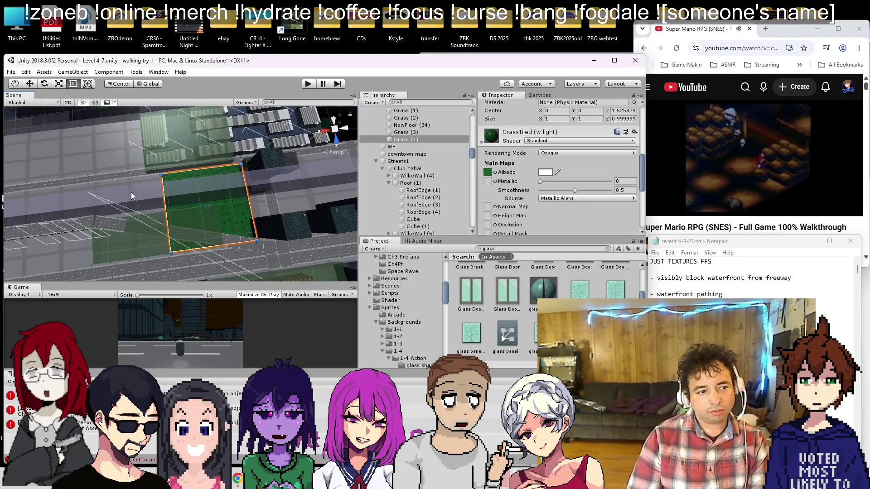
{"action": "scroll", "coordinate": [131, 193], "scroll_direction": "up", "scroll_amount": 5}
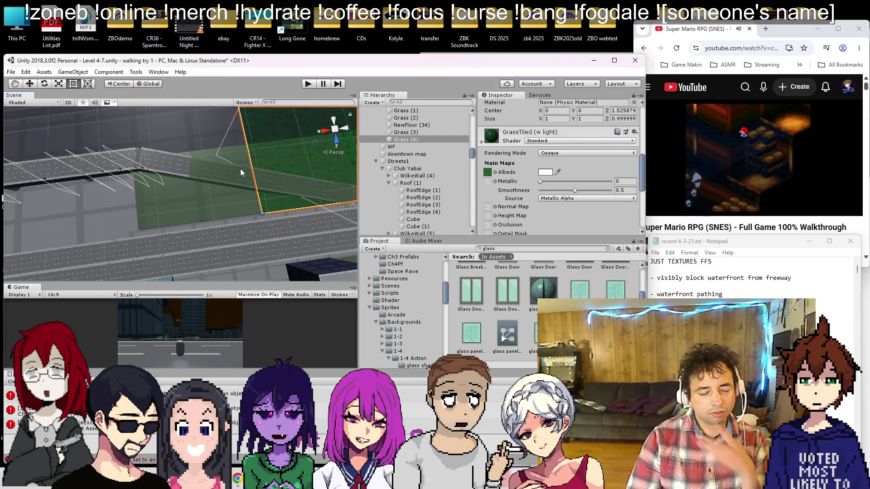
Save the scene and check the grass placement among the streets
{"action": "key", "text": "ctrl+s"}
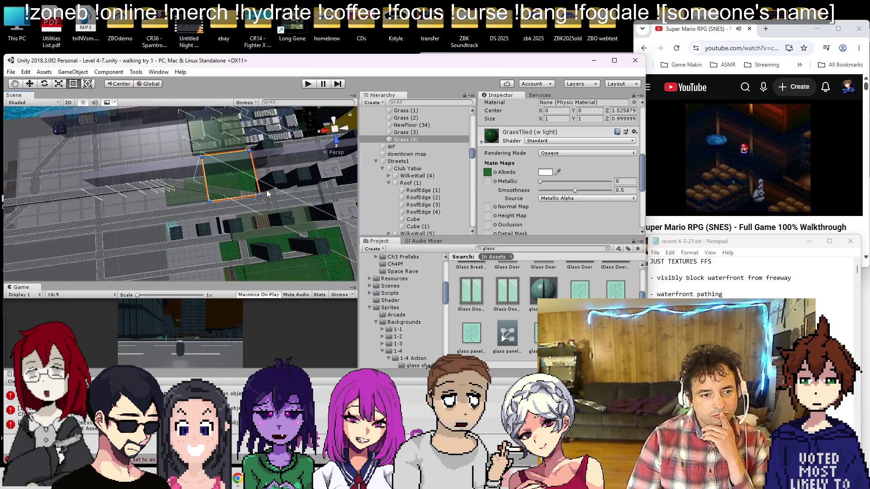
{"action": "scroll", "coordinate": [260, 165], "scroll_direction": "down", "scroll_amount": 10}
{"action": "scroll", "coordinate": [196, 183], "scroll_direction": "up", "scroll_amount": 10}
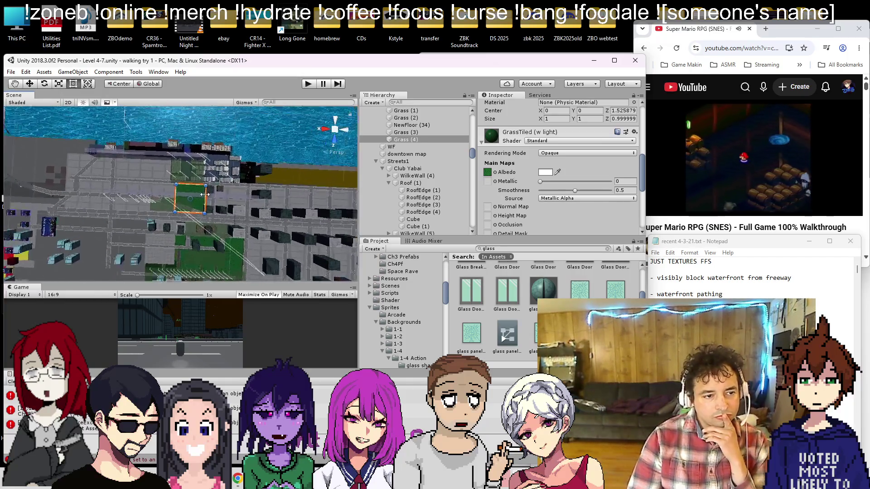
{"action": "mouse_move", "coordinate": [171, 170]}
{"action": "left_mouse_down"}
{"action": "mouse_move", "coordinate": [122, 206]}
{"action": "mouse_move", "coordinate": [163, 119]}
{"action": "mouse_move", "coordinate": [260, 169]}
{"action": "mouse_move", "coordinate": [142, 161]}
{"action": "mouse_move", "coordinate": [256, 152]}
{"action": "left_mouse_up"}
{"action": "left_click", "coordinate": [256, 154]}
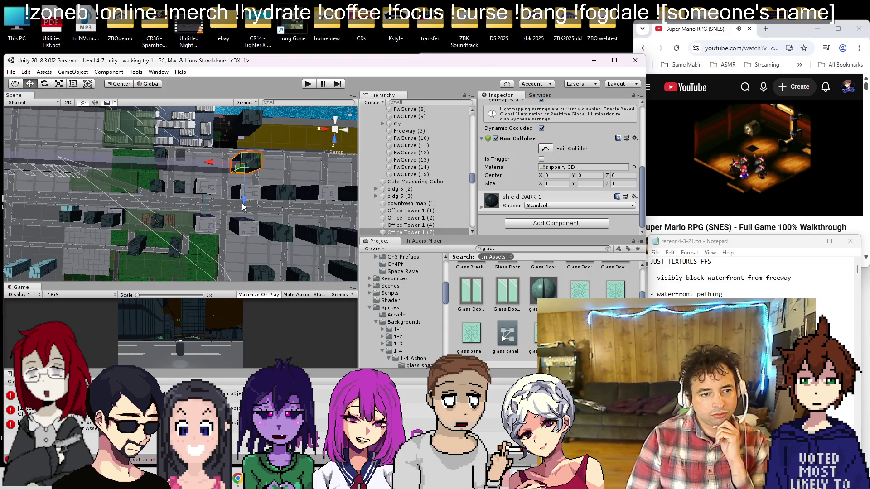
{"action": "mouse_move", "coordinate": [182, 179]}
{"action": "left_mouse_down"}
{"action": "mouse_move", "coordinate": [361, 103]}
{"action": "mouse_move", "coordinate": [210, 213]}
{"action": "mouse_move", "coordinate": [181, 197]}
{"action": "mouse_move", "coordinate": [128, 194]}
{"action": "mouse_move", "coordinate": [193, 224]}
{"action": "mouse_move", "coordinate": [230, 216]}
{"action": "mouse_move", "coordinate": [219, 273]}
{"action": "left_mouse_up"}
{"action": "scroll", "coordinate": [212, 200], "scroll_direction": "down", "scroll_amount": 5}
{"action": "mouse_move", "coordinate": [84, 145]}
{"action": "left_mouse_down"}
{"action": "mouse_move", "coordinate": [177, 213]}
{"action": "mouse_move", "coordinate": [148, 197]}
{"action": "mouse_move", "coordinate": [221, 211]}
{"action": "mouse_move", "coordinate": [255, 153]}
{"action": "mouse_move", "coordinate": [132, 136]}
{"action": "mouse_move", "coordinate": [217, 242]}
{"action": "mouse_move", "coordinate": [156, 230]}
{"action": "mouse_move", "coordinate": [200, 227]}
{"action": "mouse_move", "coordinate": [106, 191]}
{"action": "mouse_move", "coordinate": [114, 199]}
{"action": "mouse_move", "coordinate": [186, 187]}
{"action": "mouse_move", "coordinate": [130, 194]}
{"action": "left_mouse_up"}
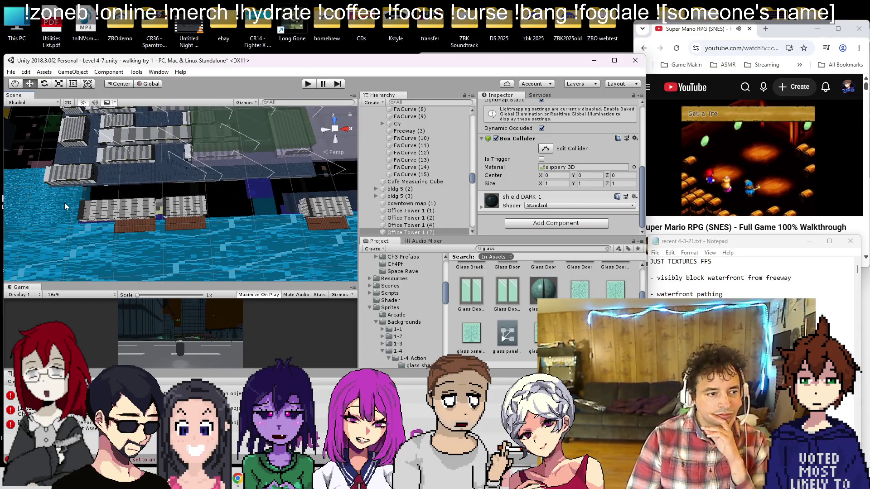
{"action": "left_click", "coordinate": [65, 207]}
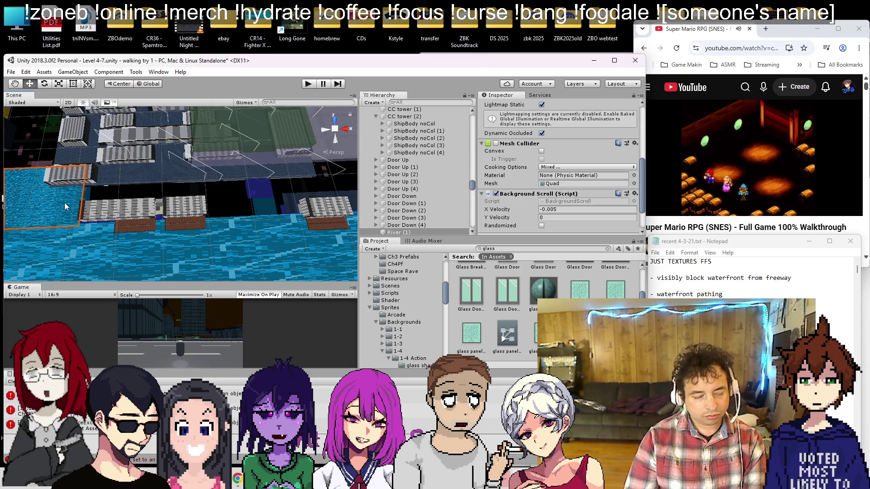
{"action": "mouse_move", "coordinate": [75, 189]}
{"action": "left_mouse_down"}
{"action": "mouse_move", "coordinate": [259, 136]}
{"action": "mouse_move", "coordinate": [195, 177]}
{"action": "mouse_move", "coordinate": [218, 172]}
{"action": "left_mouse_up"}
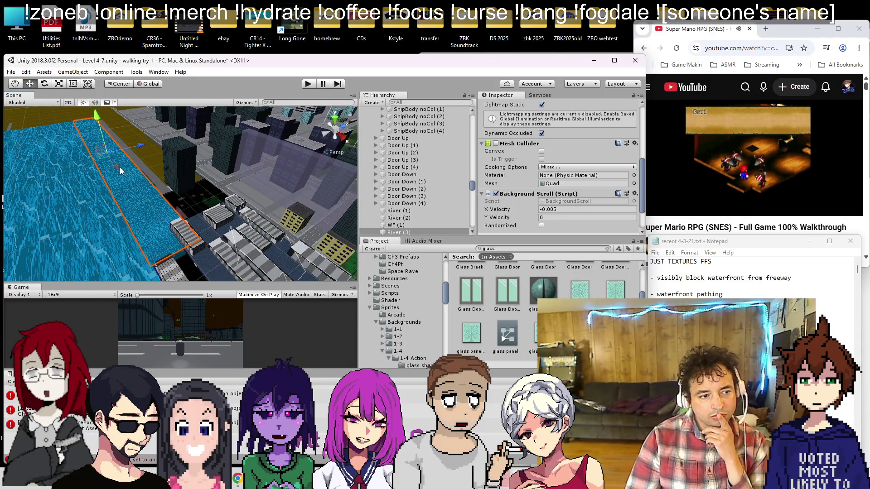
{"action": "left_click_drag", "start_coordinate": [175, 230], "coordinate": [100, 145]}
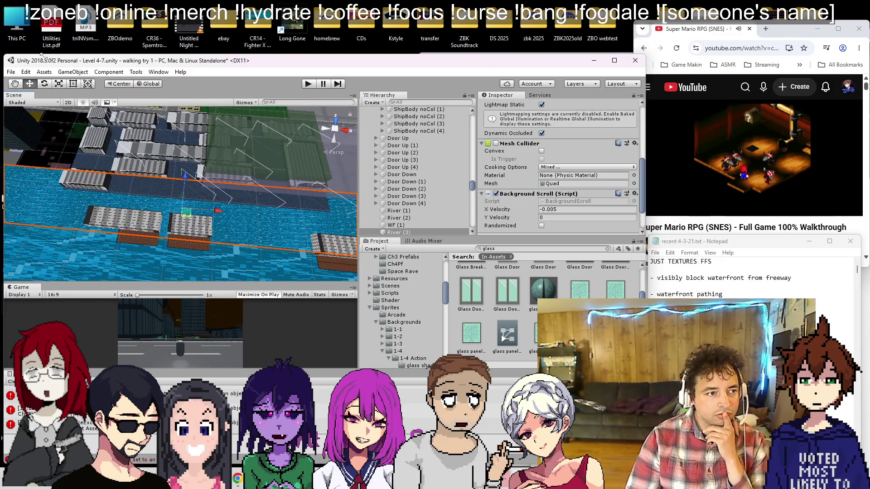
{"action": "mouse_move", "coordinate": [248, 187]}
{"action": "left_mouse_down"}
{"action": "mouse_move", "coordinate": [254, 302]}
{"action": "mouse_move", "coordinate": [71, 174]}
{"action": "mouse_move", "coordinate": [87, 157]}
{"action": "mouse_move", "coordinate": [103, 182]}
{"action": "left_mouse_up"}
{"action": "left_click_drag", "start_coordinate": [174, 252], "coordinate": [283, 299]}
{"action": "mouse_move", "coordinate": [121, 225]}
{"action": "left_mouse_down"}
{"action": "mouse_move", "coordinate": [223, 246]}
{"action": "mouse_move", "coordinate": [297, 196]}
{"action": "mouse_move", "coordinate": [229, 245]}
{"action": "left_mouse_up"}
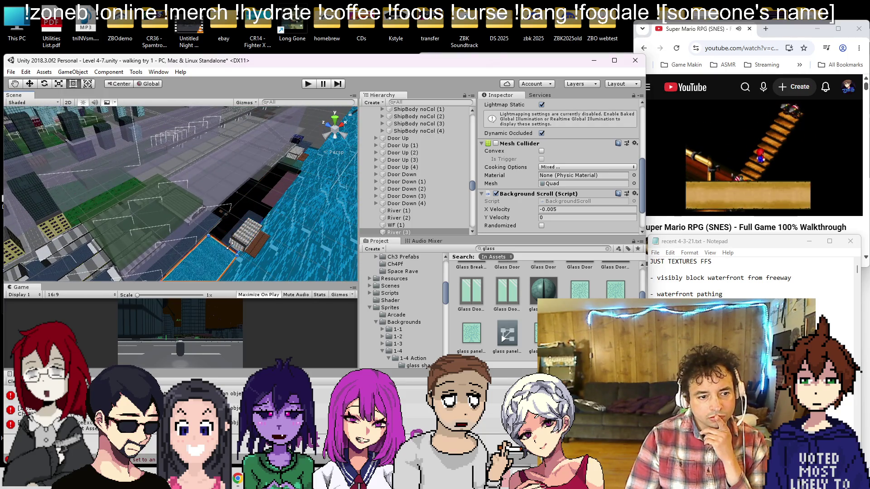
{"action": "scroll", "coordinate": [270, 170], "scroll_direction": "up", "scroll_amount": 5}
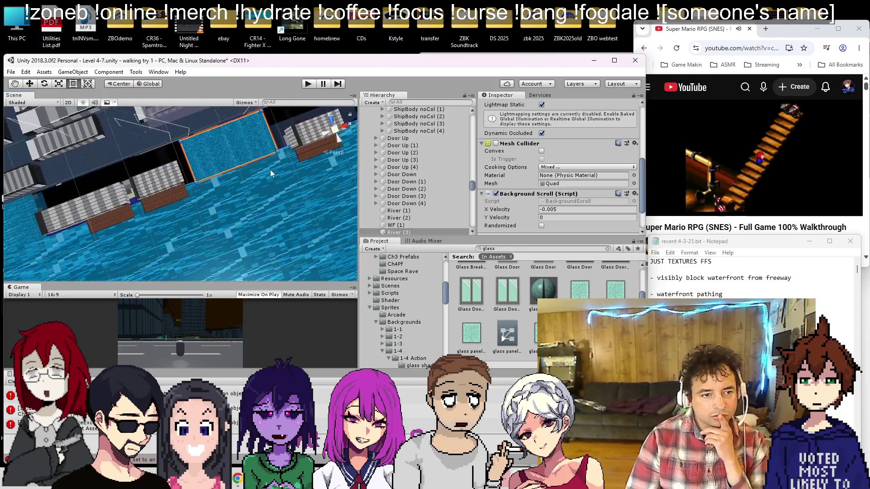
{"action": "mouse_move", "coordinate": [272, 167]}
{"action": "left_mouse_down"}
{"action": "mouse_move", "coordinate": [235, 168]}
{"action": "mouse_move", "coordinate": [292, 224]}
{"action": "mouse_move", "coordinate": [235, 207]}
{"action": "left_mouse_up"}
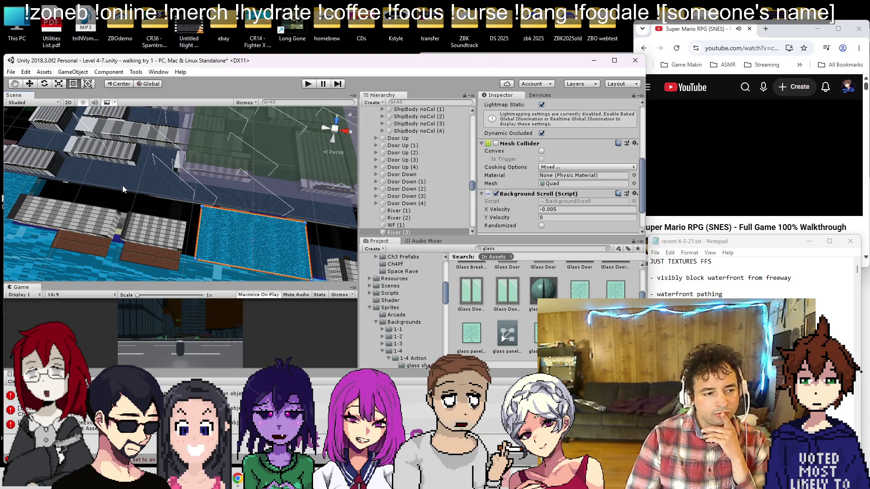
{"action": "left_click_drag", "start_coordinate": [213, 217], "coordinate": [299, 212]}
{"action": "mouse_move", "coordinate": [320, 117]}
{"action": "left_mouse_down"}
{"action": "mouse_move", "coordinate": [93, 213]}
{"action": "mouse_move", "coordinate": [127, 205]}
{"action": "mouse_move", "coordinate": [175, 239]}
{"action": "mouse_move", "coordinate": [200, 242]}
{"action": "mouse_move", "coordinate": [186, 214]}
{"action": "mouse_move", "coordinate": [213, 210]}
{"action": "left_mouse_up"}
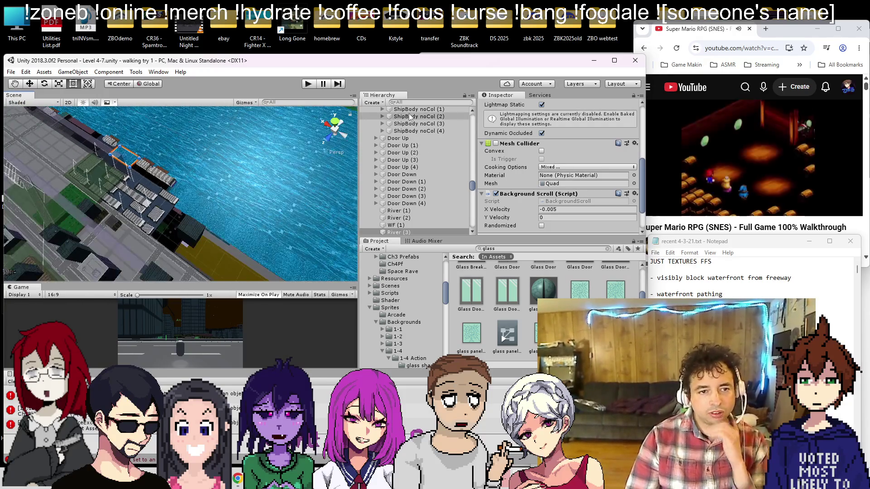
{"action": "left_click_drag", "start_coordinate": [472, 187], "coordinate": [470, 118]}
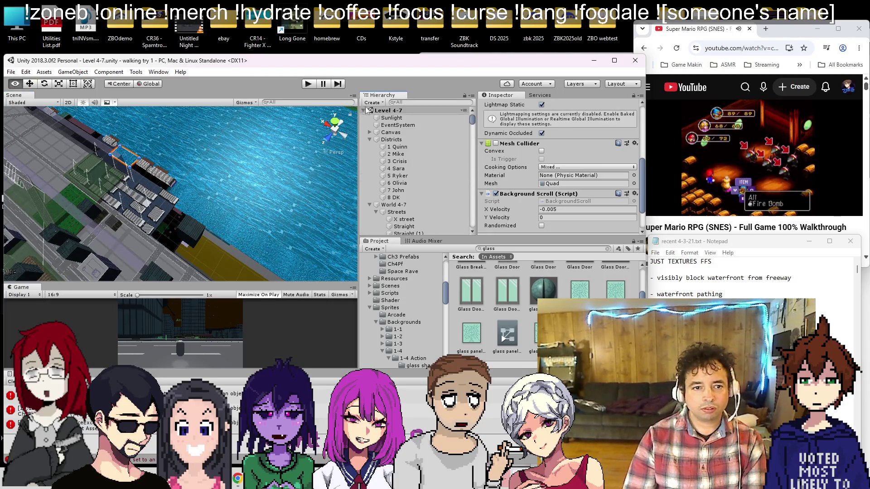
{"action": "left_click", "coordinate": [365, 111], "text": "alt"}
{"action": "left_click", "coordinate": [365, 111]}
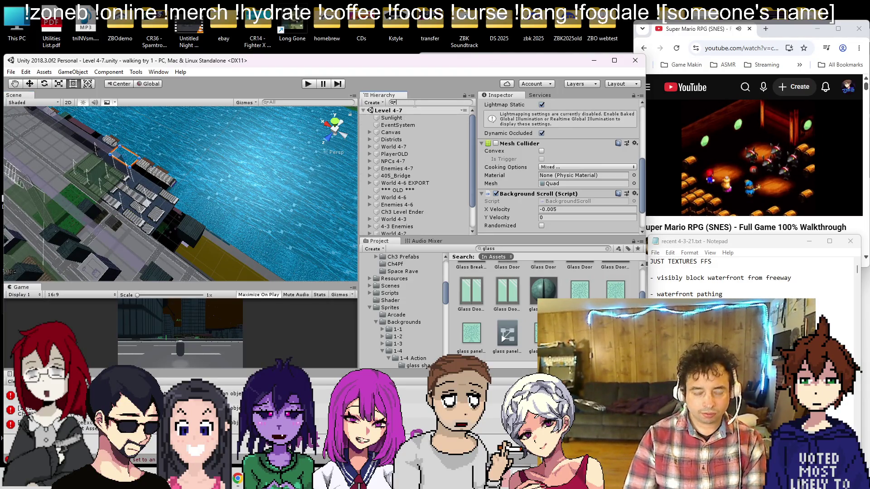
Filter the Hierarchy for 'level wall' and duplicate one of the level wall boxes
{"action": "type", "text": "level wall"}
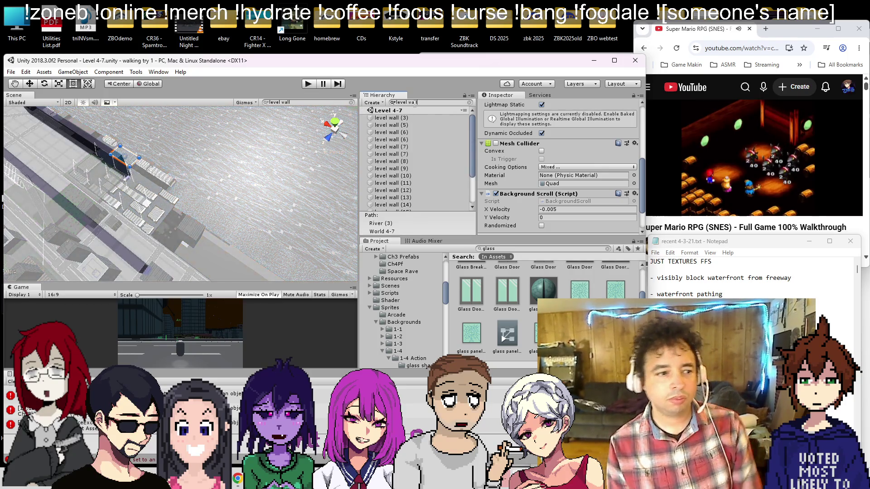
{"action": "scroll", "coordinate": [399, 176], "scroll_direction": "down", "scroll_amount": 3}
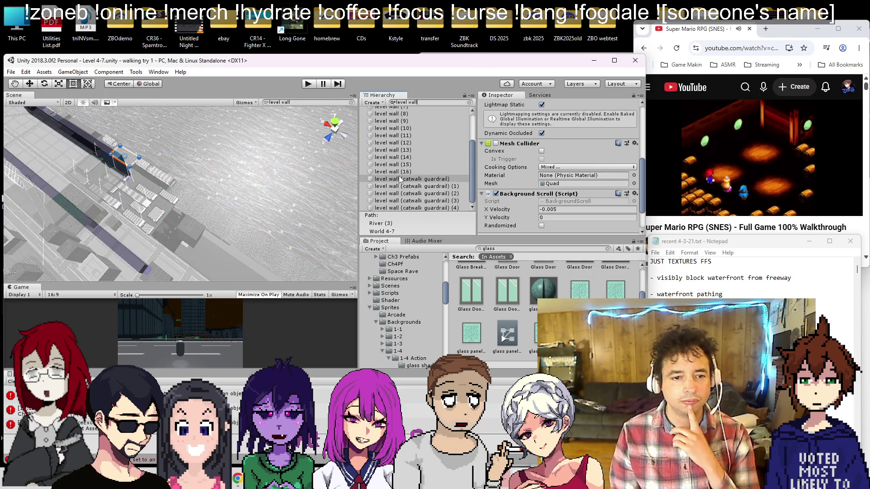
{"action": "left_click", "coordinate": [404, 165]}
{"action": "key", "text": "Up"}
{"action": "key", "text": "Up"}
{"action": "key", "text": "Up"}
{"action": "key", "text": "Down"}
{"action": "key", "text": "Down"}
{"action": "key", "text": "Down"}
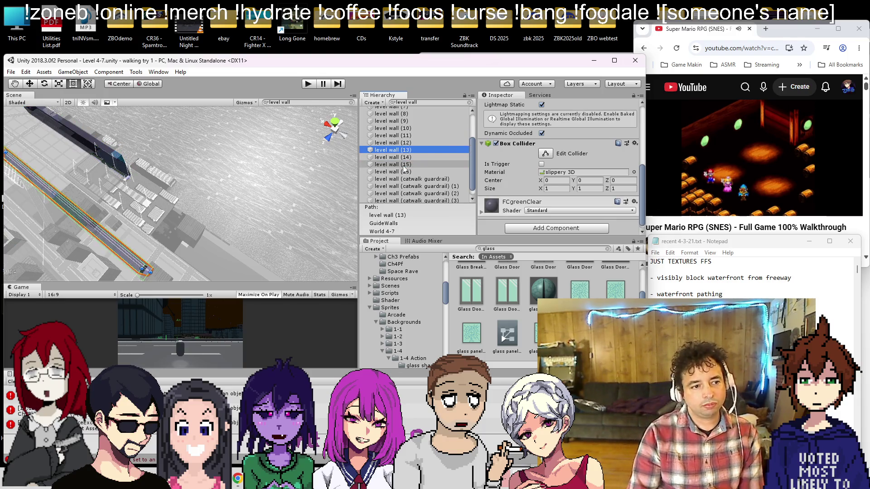
{"action": "key", "text": "ctrl+d"}
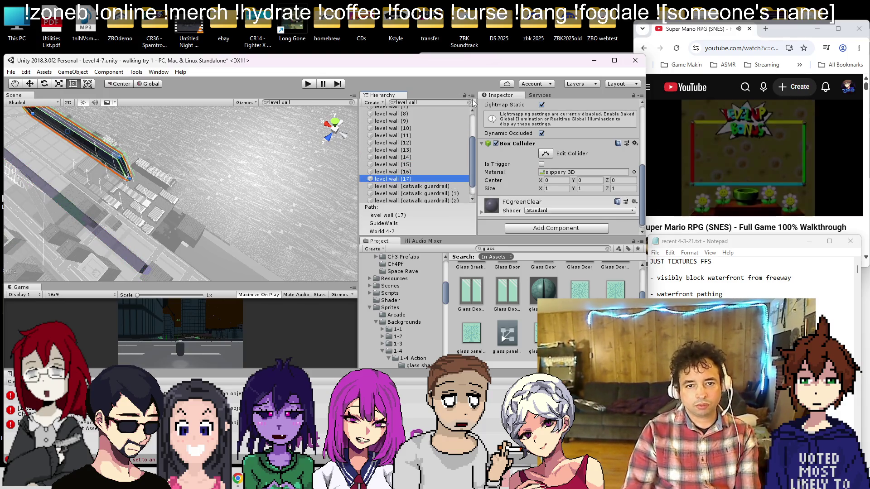
{"action": "left_click", "coordinate": [470, 102]}
Shift the new wall box over the waterfront gap, lower and narrow it, and duplicate it again
{"action": "left_click_drag", "start_coordinate": [52, 166], "coordinate": [19, 170]}
{"action": "mouse_move", "coordinate": [78, 131]}
{"action": "left_mouse_down"}
{"action": "mouse_move", "coordinate": [47, 155]}
{"action": "mouse_move", "coordinate": [225, 237]}
{"action": "mouse_move", "coordinate": [199, 166]}
{"action": "left_mouse_up"}
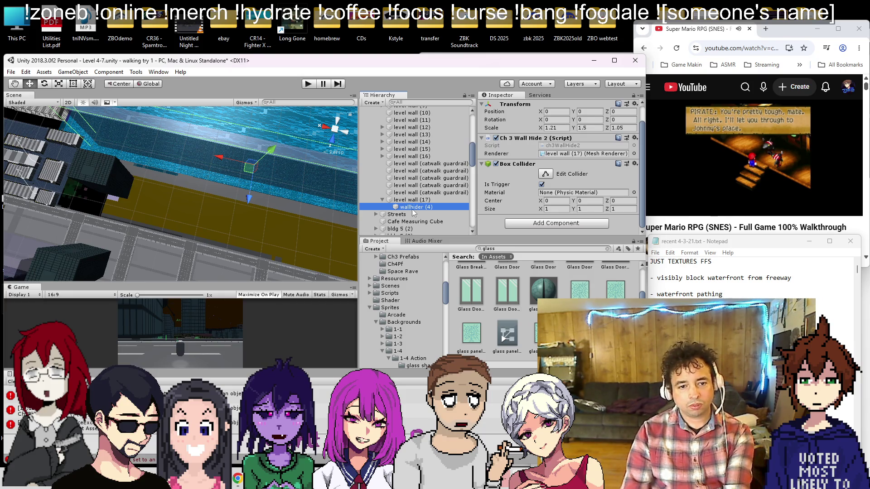
{"action": "key", "text": "Left"}
{"action": "key", "text": "Left"}
{"action": "mouse_move", "coordinate": [248, 182]}
{"action": "left_mouse_down"}
{"action": "mouse_move", "coordinate": [200, 239]}
{"action": "mouse_move", "coordinate": [161, 208]}
{"action": "left_mouse_up"}
{"action": "mouse_move", "coordinate": [202, 239]}
{"action": "left_mouse_down"}
{"action": "mouse_move", "coordinate": [210, 241]}
{"action": "mouse_move", "coordinate": [191, 179]}
{"action": "mouse_move", "coordinate": [257, 132]}
{"action": "mouse_move", "coordinate": [163, 192]}
{"action": "left_mouse_up"}
{"action": "mouse_move", "coordinate": [222, 163]}
{"action": "left_mouse_down"}
{"action": "mouse_move", "coordinate": [152, 235]}
{"action": "mouse_move", "coordinate": [266, 162]}
{"action": "mouse_move", "coordinate": [251, 151]}
{"action": "mouse_move", "coordinate": [252, 160]}
{"action": "mouse_move", "coordinate": [204, 158]}
{"action": "mouse_move", "coordinate": [225, 194]}
{"action": "mouse_move", "coordinate": [321, 209]}
{"action": "mouse_move", "coordinate": [154, 245]}
{"action": "left_mouse_up"}
{"action": "key", "text": "f"}
{"action": "mouse_move", "coordinate": [180, 124]}
{"action": "left_mouse_down"}
{"action": "mouse_move", "coordinate": [181, 217]}
{"action": "mouse_move", "coordinate": [172, 240]}
{"action": "mouse_move", "coordinate": [155, 239]}
{"action": "mouse_move", "coordinate": [200, 203]}
{"action": "mouse_move", "coordinate": [162, 154]}
{"action": "mouse_move", "coordinate": [188, 184]}
{"action": "mouse_move", "coordinate": [226, 130]}
{"action": "mouse_move", "coordinate": [187, 164]}
{"action": "left_mouse_up"}
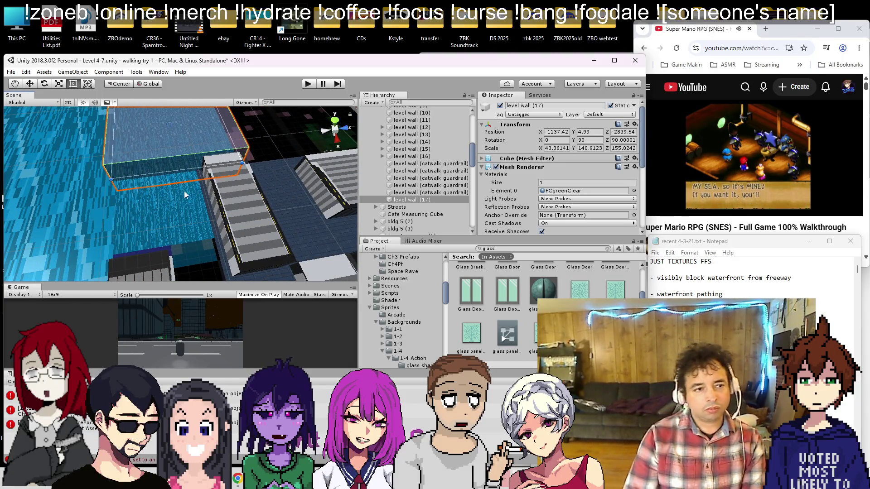
{"action": "key", "text": "ctrl+d"}
Slide the copied wall into place along the waterfront and turn off level wall (17)'s Mesh Renderer
{"action": "left_click_drag", "start_coordinate": [185, 124], "coordinate": [160, 125]}
{"action": "scroll", "coordinate": [159, 130], "scroll_direction": "up", "scroll_amount": 5}
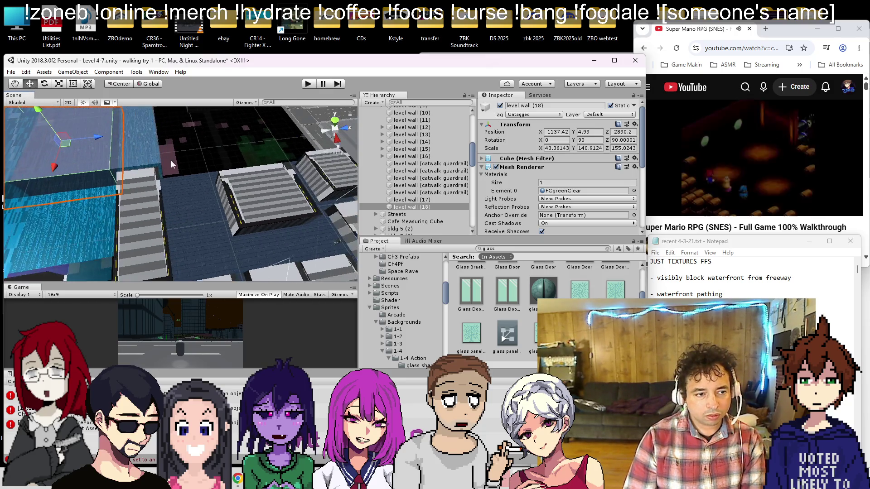
{"action": "mouse_move", "coordinate": [166, 159]}
{"action": "left_mouse_down"}
{"action": "mouse_move", "coordinate": [148, 182]}
{"action": "mouse_move", "coordinate": [157, 204]}
{"action": "mouse_move", "coordinate": [175, 189]}
{"action": "mouse_move", "coordinate": [151, 200]}
{"action": "mouse_move", "coordinate": [135, 185]}
{"action": "mouse_move", "coordinate": [145, 195]}
{"action": "left_mouse_up"}
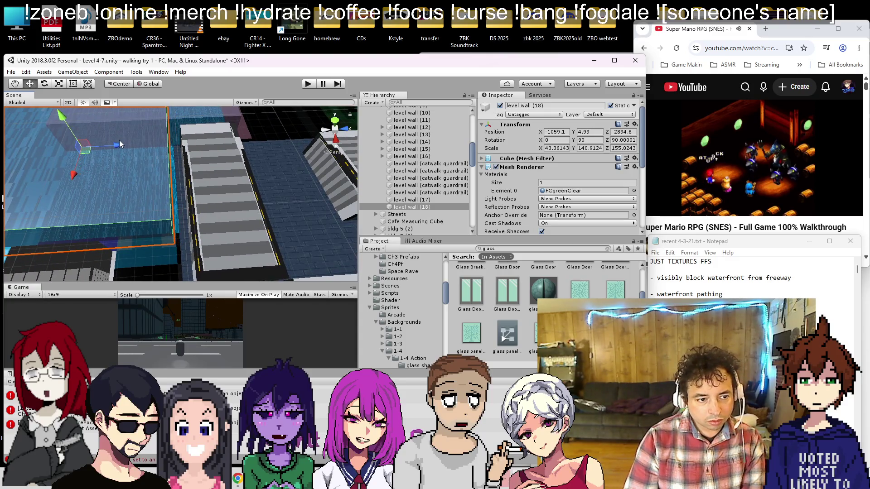
{"action": "left_click_drag", "start_coordinate": [124, 138], "coordinate": [80, 175]}
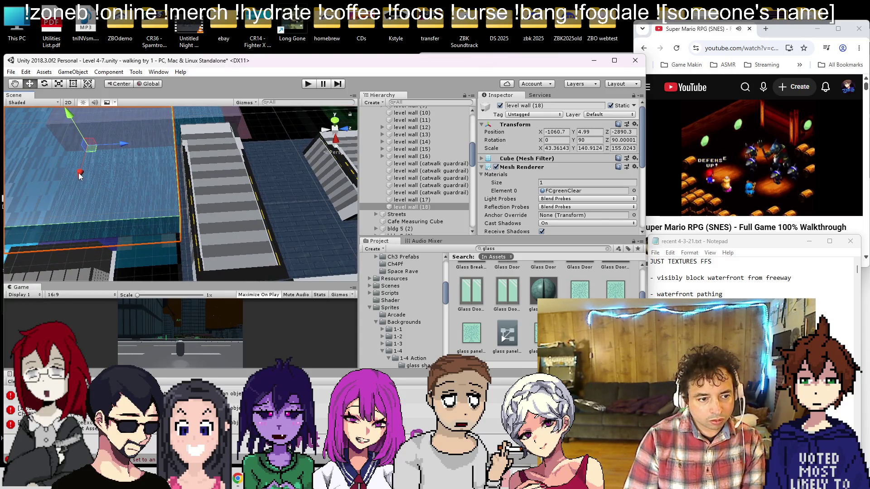
{"action": "right_click", "coordinate": [146, 60]}
{"action": "left_click_drag", "start_coordinate": [181, 136], "coordinate": [208, 159]}
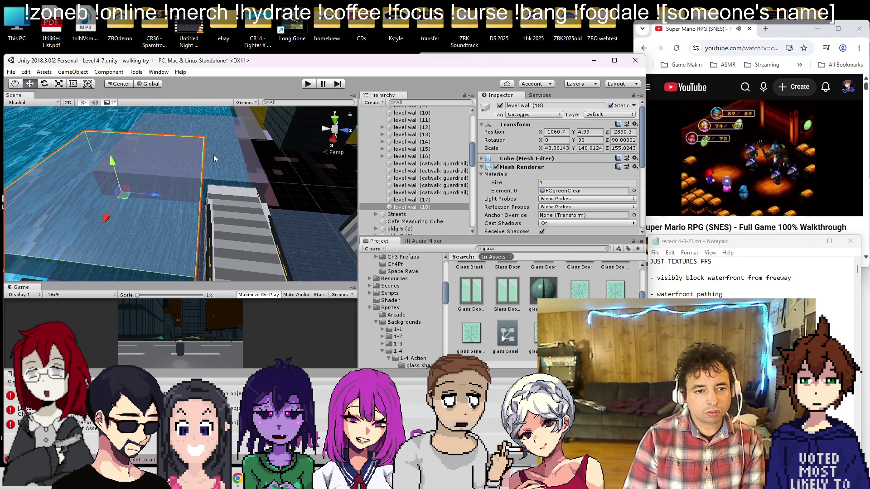
{"action": "left_click", "coordinate": [218, 157]}
{"action": "left_click", "coordinate": [495, 168]}
{"action": "mouse_move", "coordinate": [181, 190]}
{"action": "left_mouse_down"}
{"action": "mouse_move", "coordinate": [179, 200]}
{"action": "mouse_move", "coordinate": [214, 211]}
{"action": "mouse_move", "coordinate": [256, 265]}
{"action": "mouse_move", "coordinate": [197, 143]}
{"action": "mouse_move", "coordinate": [147, 169]}
{"action": "mouse_move", "coordinate": [239, 153]}
{"action": "mouse_move", "coordinate": [163, 181]}
{"action": "mouse_move", "coordinate": [206, 194]}
{"action": "mouse_move", "coordinate": [194, 187]}
{"action": "mouse_move", "coordinate": [252, 126]}
{"action": "mouse_move", "coordinate": [278, 139]}
{"action": "mouse_move", "coordinate": [197, 107]}
{"action": "left_mouse_up"}
Duplicate the wall again, slide the copies along the waterfront, and stretch level wall (20) over more water
{"action": "left_click", "coordinate": [160, 185]}
{"action": "key", "text": "w"}
{"action": "key", "text": "ctrl+d"}
{"action": "left_click_drag", "start_coordinate": [144, 119], "coordinate": [118, 161]}
{"action": "left_click", "coordinate": [288, 127]}
{"action": "mouse_move", "coordinate": [288, 127]}
{"action": "left_mouse_down"}
{"action": "mouse_move", "coordinate": [164, 172]}
{"action": "mouse_move", "coordinate": [195, 163]}
{"action": "mouse_move", "coordinate": [131, 225]}
{"action": "mouse_move", "coordinate": [137, 219]}
{"action": "left_mouse_up"}
{"action": "left_click", "coordinate": [166, 175]}
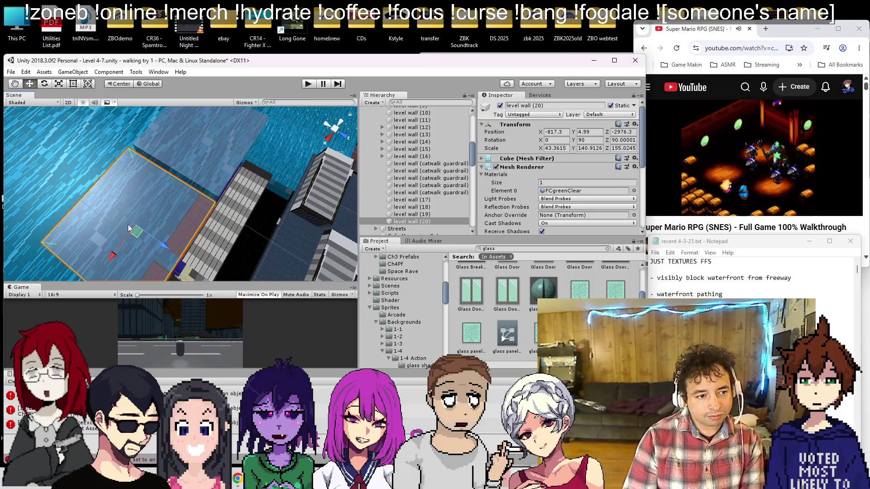
{"action": "mouse_move", "coordinate": [168, 244]}
{"action": "left_mouse_down"}
{"action": "mouse_move", "coordinate": [159, 232]}
{"action": "mouse_move", "coordinate": [223, 201]}
{"action": "mouse_move", "coordinate": [96, 154]}
{"action": "mouse_move", "coordinate": [109, 160]}
{"action": "mouse_move", "coordinate": [152, 126]}
{"action": "mouse_move", "coordinate": [158, 178]}
{"action": "mouse_move", "coordinate": [91, 109]}
{"action": "left_mouse_up"}
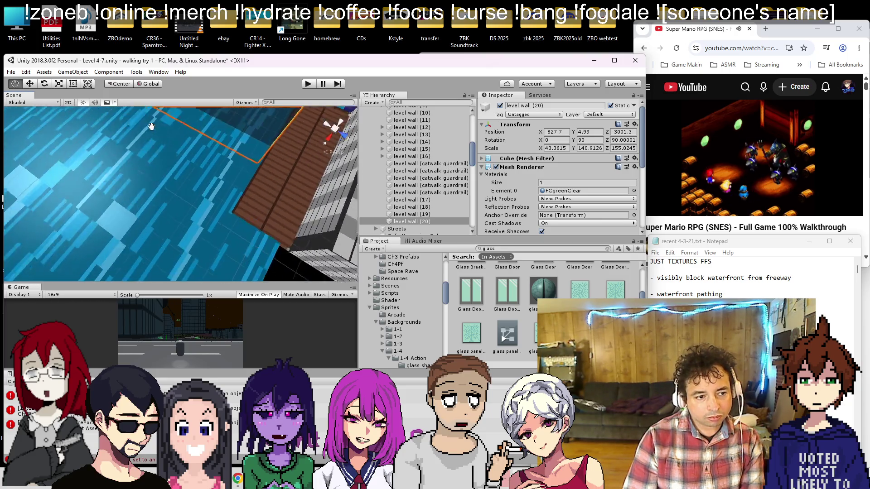
{"action": "key", "text": "f"}
{"action": "left_click_drag", "start_coordinate": [146, 195], "coordinate": [104, 242]}
Turn off level wall (19)'s Mesh Renderer
{"action": "key", "text": "f"}
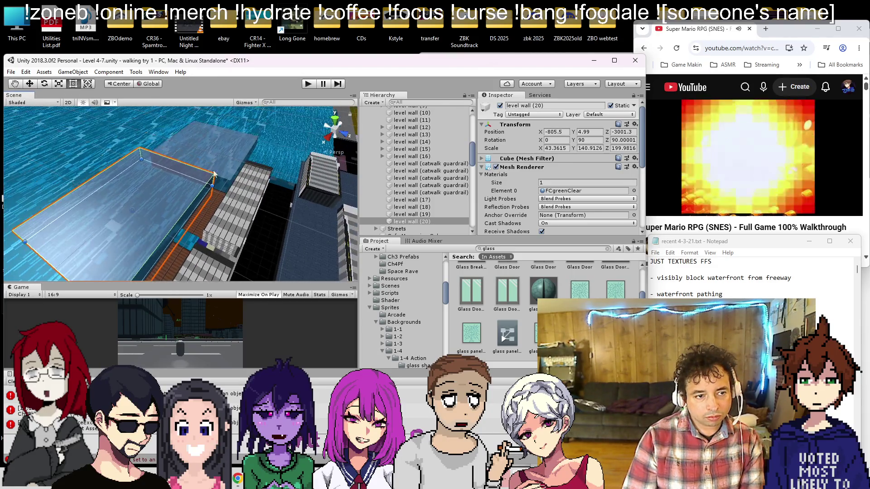
{"action": "double_click", "coordinate": [410, 214]}
{"action": "left_click", "coordinate": [496, 167]}
{"action": "left_click_drag", "start_coordinate": [226, 195], "coordinate": [202, 137]}
Duplicate level wall (20) as level wall (21) and position it over the water gap
{"action": "left_click", "coordinate": [202, 137]}
{"action": "key", "text": "ctrl+d"}
{"action": "key", "text": "f"}
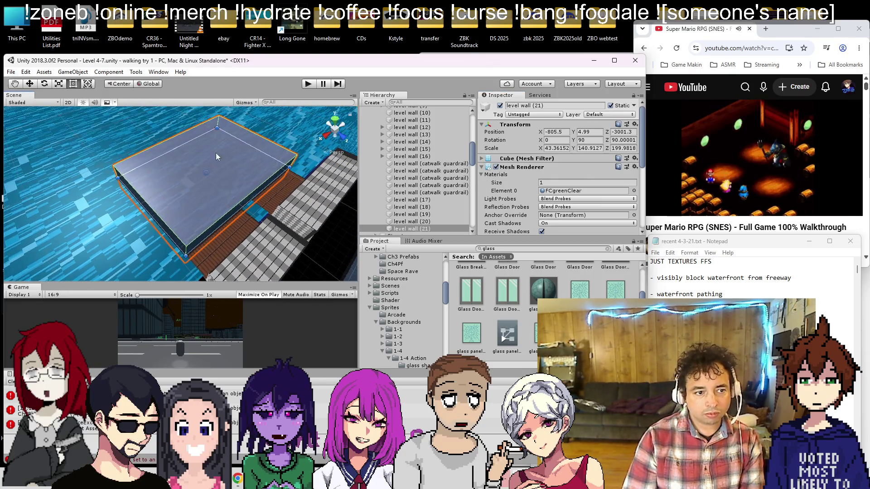
{"action": "mouse_move", "coordinate": [180, 189]}
{"action": "left_mouse_down"}
{"action": "mouse_move", "coordinate": [177, 199]}
{"action": "mouse_move", "coordinate": [182, 192]}
{"action": "mouse_move", "coordinate": [141, 179]}
{"action": "left_mouse_up"}
{"action": "left_click_drag", "start_coordinate": [61, 179], "coordinate": [136, 190]}
{"action": "mouse_move", "coordinate": [142, 239]}
{"action": "left_mouse_down"}
{"action": "mouse_move", "coordinate": [149, 230]}
{"action": "mouse_move", "coordinate": [209, 230]}
{"action": "mouse_move", "coordinate": [235, 242]}
{"action": "mouse_move", "coordinate": [249, 268]}
{"action": "left_mouse_up"}
{"action": "key", "text": "f"}
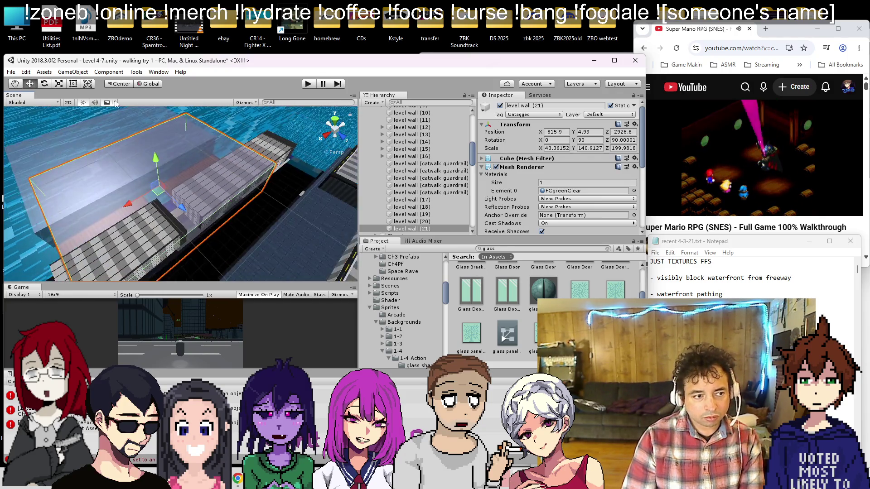
Narrow and lower level wall (21) into a thin strip, then turn off its Mesh Renderer
{"action": "left_click_drag", "start_coordinate": [223, 153], "coordinate": [162, 179]}
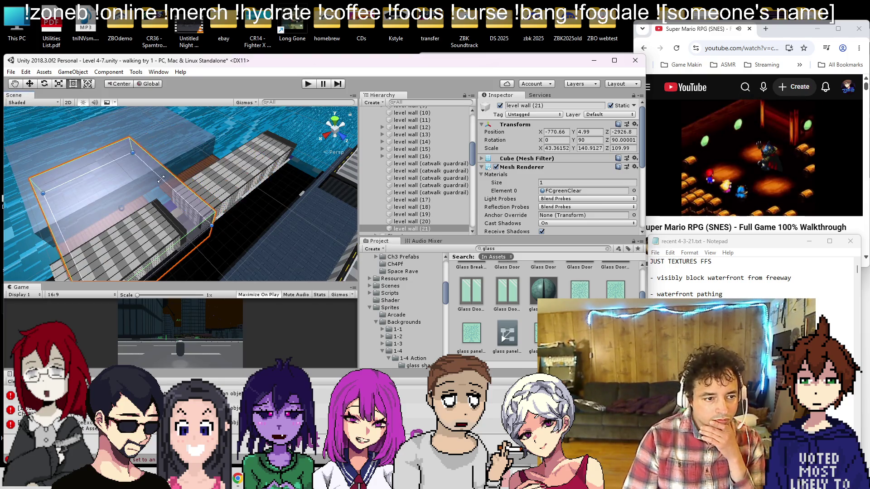
{"action": "left_click_drag", "start_coordinate": [66, 243], "coordinate": [192, 228]}
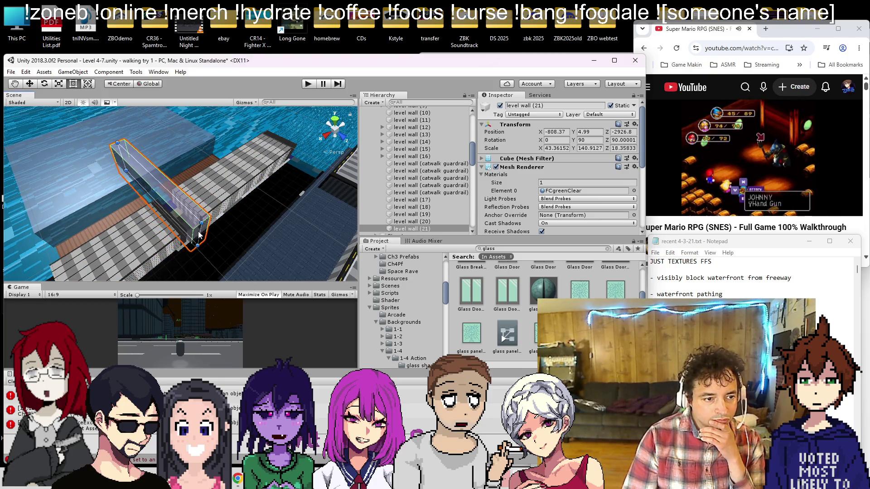
{"action": "mouse_move", "coordinate": [161, 200]}
{"action": "left_mouse_down"}
{"action": "mouse_move", "coordinate": [151, 258]}
{"action": "mouse_move", "coordinate": [184, 171]}
{"action": "mouse_move", "coordinate": [171, 202]}
{"action": "mouse_move", "coordinate": [129, 156]}
{"action": "left_mouse_up"}
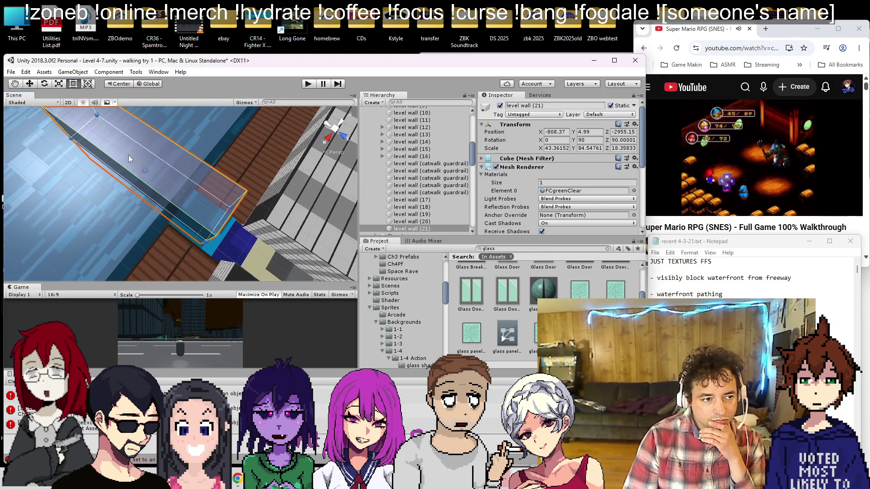
{"action": "left_click_drag", "start_coordinate": [81, 126], "coordinate": [162, 209]}
{"action": "left_click_drag", "start_coordinate": [200, 241], "coordinate": [148, 208]}
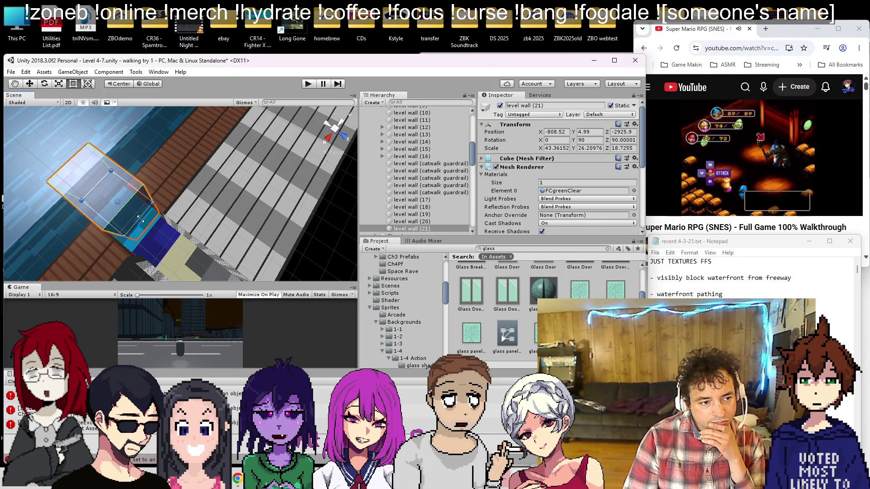
{"action": "left_click_drag", "start_coordinate": [145, 226], "coordinate": [148, 230]}
{"action": "key", "text": "f"}
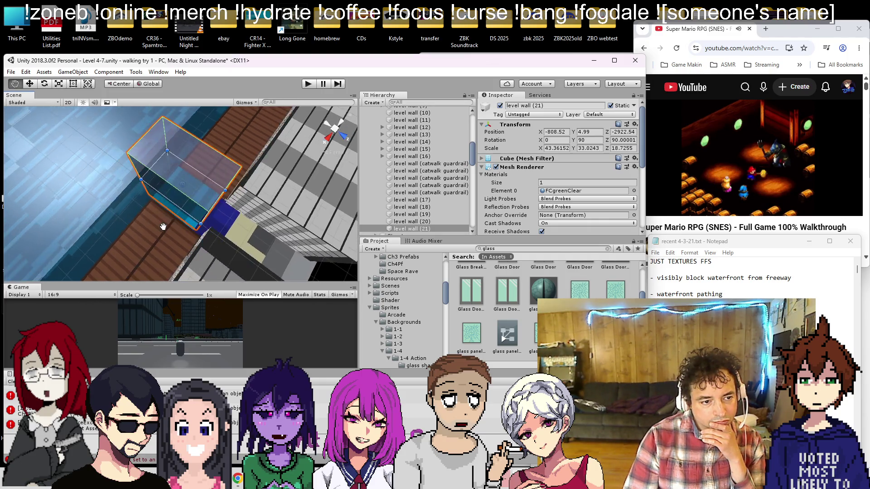
{"action": "left_click_drag", "start_coordinate": [179, 204], "coordinate": [172, 216]}
{"action": "key", "text": "ctrl+z"}
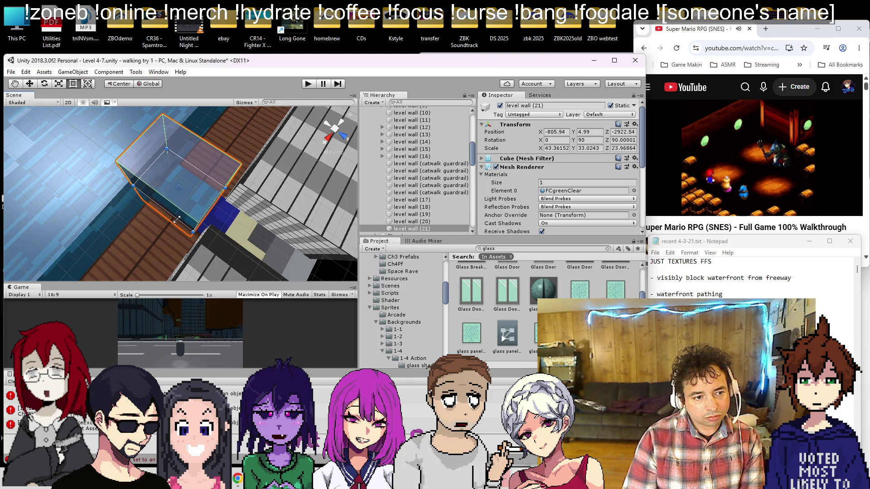
{"action": "left_click", "coordinate": [496, 168]}
{"action": "scroll", "coordinate": [139, 220], "scroll_direction": "down", "scroll_amount": 10}
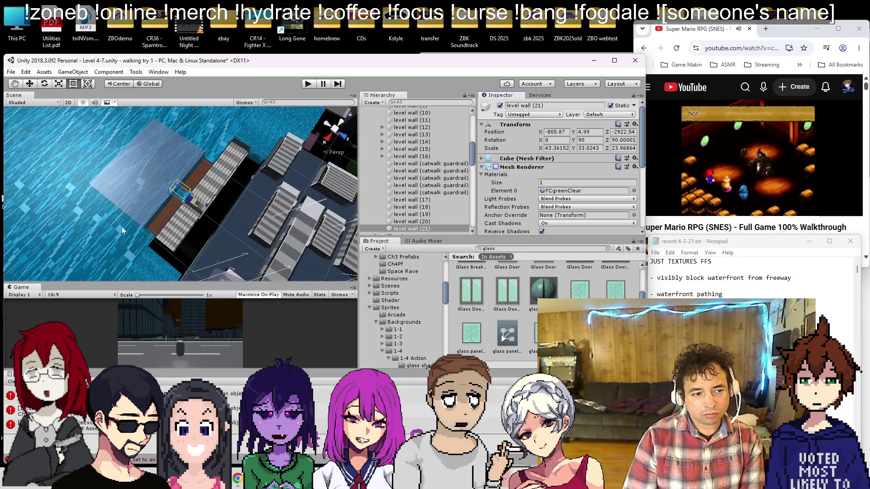
Move the large slab level wall (22) along X and Z over the open water
{"action": "left_click", "coordinate": [201, 145]}
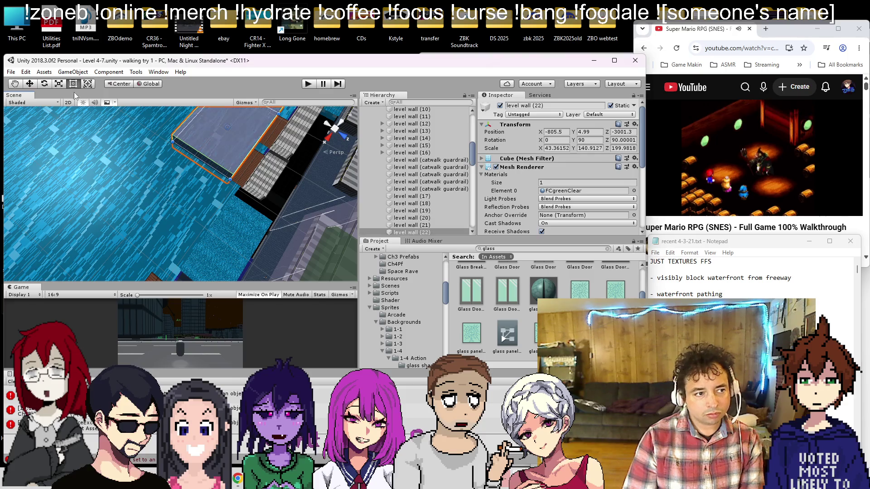
{"action": "left_click_drag", "start_coordinate": [204, 152], "coordinate": [193, 205]}
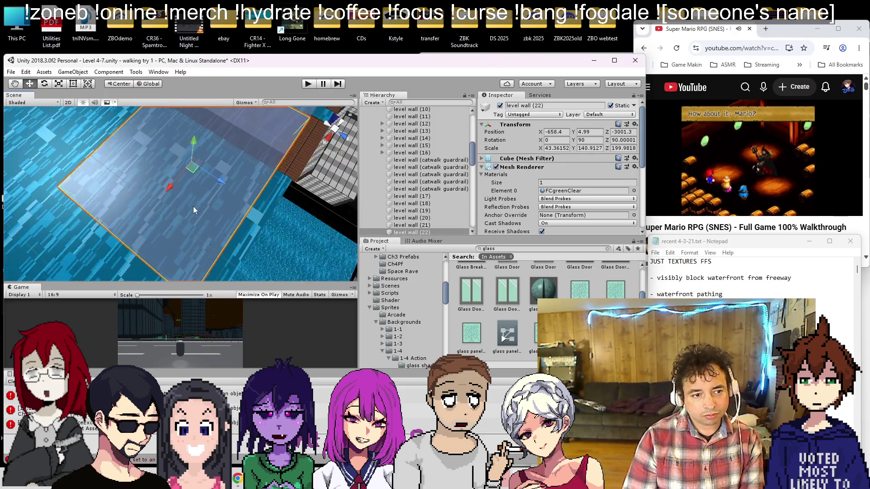
{"action": "scroll", "coordinate": [193, 205], "scroll_direction": "up", "scroll_amount": 5}
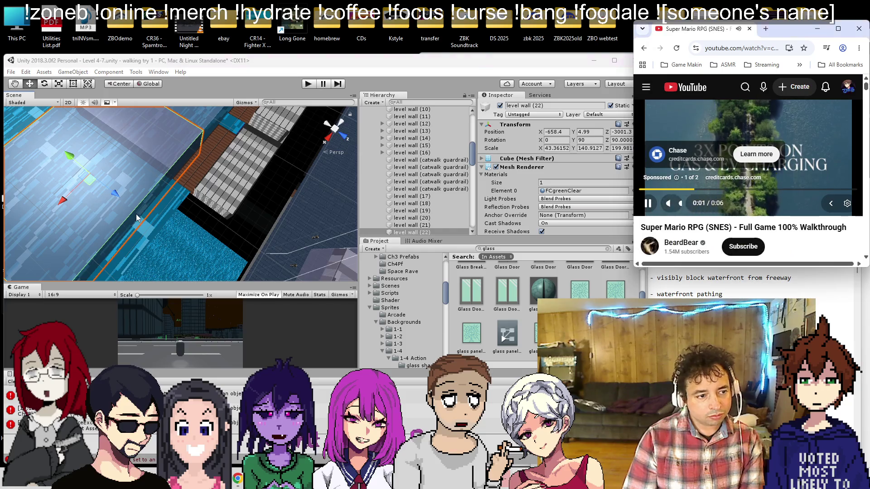
{"action": "left_click_drag", "start_coordinate": [114, 200], "coordinate": [127, 216]}
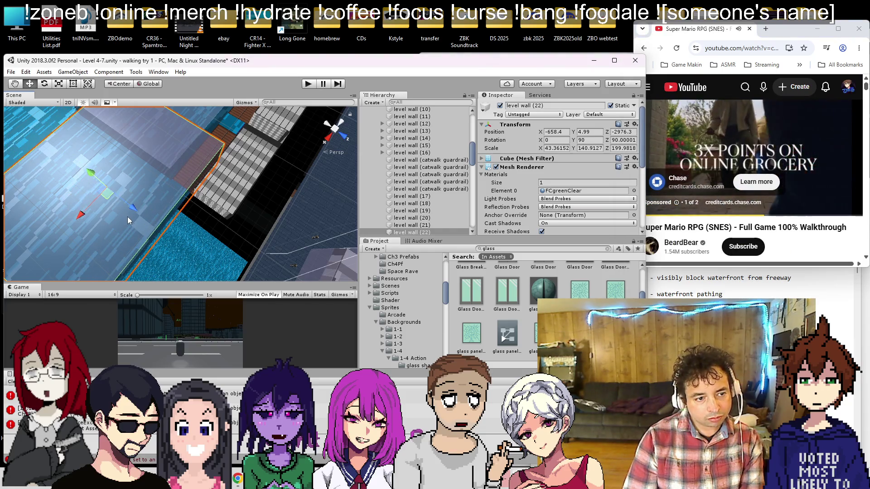
{"action": "scroll", "coordinate": [93, 163], "scroll_direction": "down", "scroll_amount": 3}
{"action": "mouse_move", "coordinate": [105, 223]}
{"action": "left_mouse_down"}
{"action": "mouse_move", "coordinate": [91, 234]}
{"action": "mouse_move", "coordinate": [98, 231]}
{"action": "left_mouse_up"}
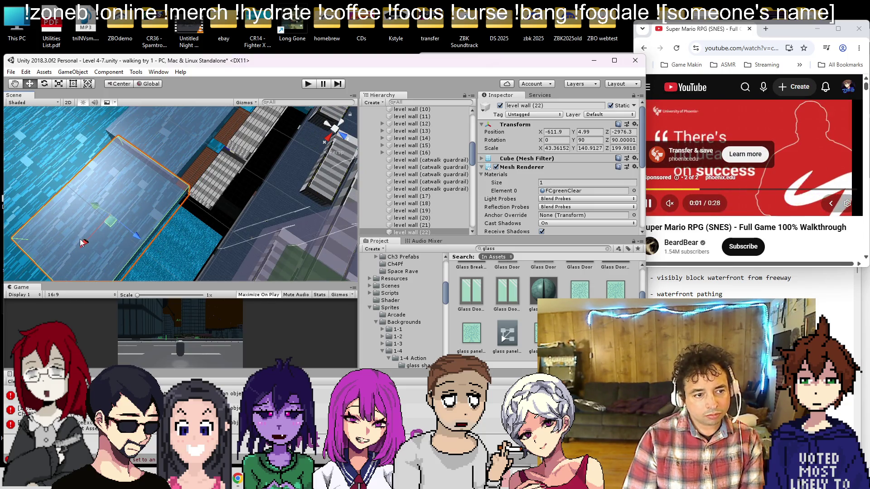
{"action": "scroll", "coordinate": [144, 167], "scroll_direction": "up", "scroll_amount": 5}
{"action": "mouse_move", "coordinate": [170, 181]}
{"action": "left_mouse_down"}
{"action": "mouse_move", "coordinate": [116, 215]}
{"action": "mouse_move", "coordinate": [141, 215]}
{"action": "mouse_move", "coordinate": [117, 234]}
{"action": "left_mouse_up"}
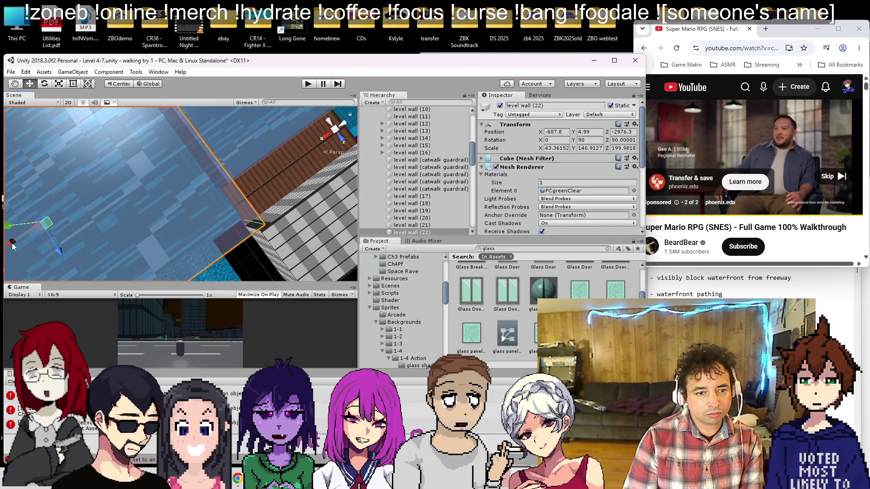
Turn off level wall (20)'s Mesh Renderer
{"action": "left_click", "coordinate": [831, 176]}
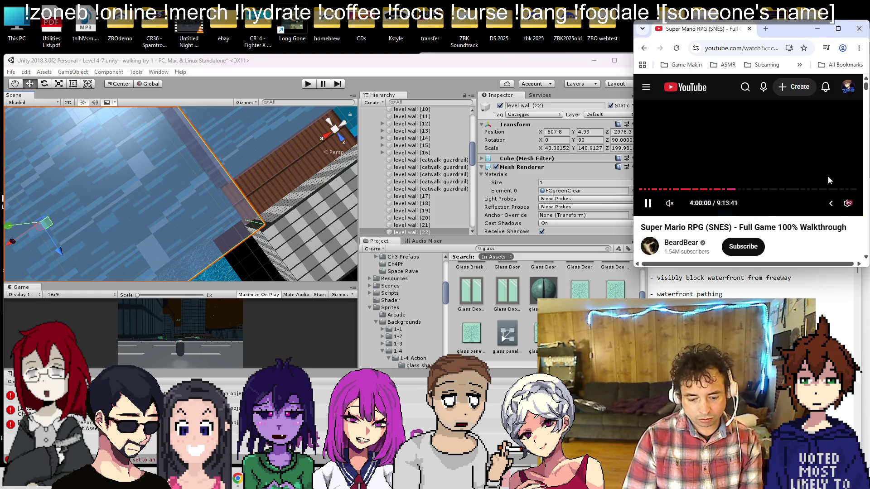
{"action": "left_click", "coordinate": [281, 117]}
{"action": "left_click", "coordinate": [496, 167]}
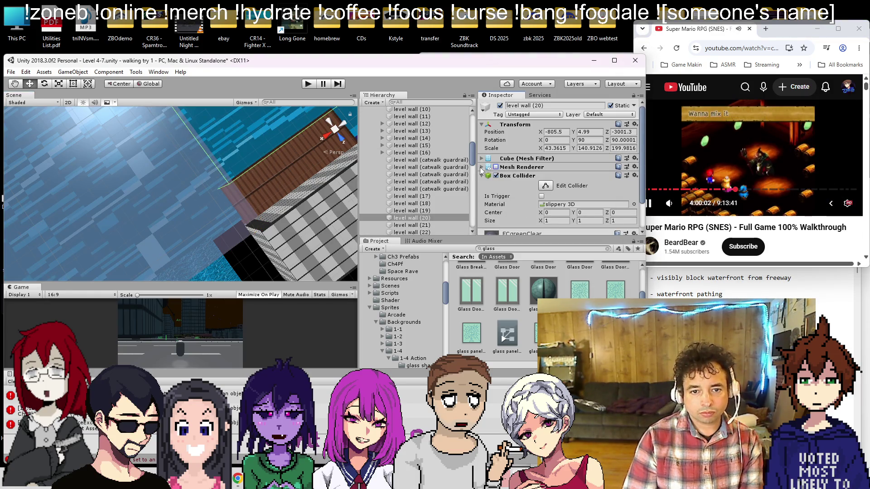
{"action": "left_click", "coordinate": [481, 168]}
{"action": "scroll", "coordinate": [214, 166], "scroll_direction": "down", "scroll_amount": 5}
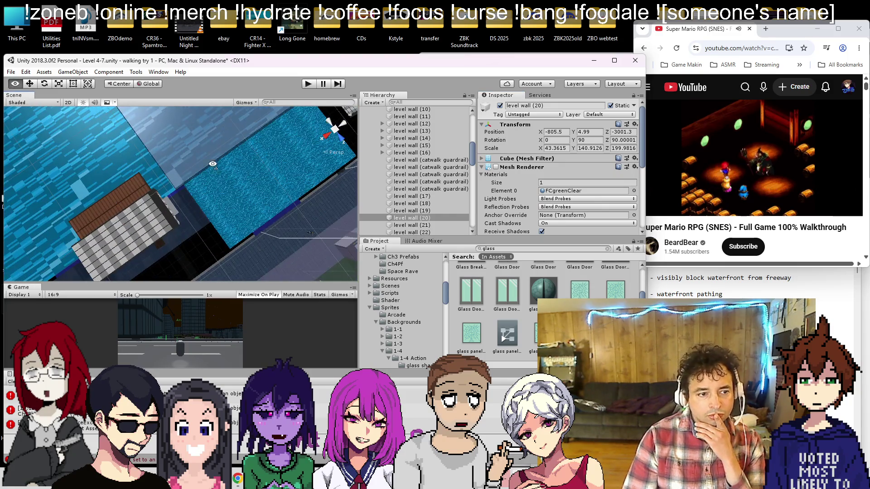
Reselect level wall (22), switch to the Rect tool, and duplicate it as level wall (23)
{"action": "left_click", "coordinate": [201, 168]}
{"action": "scroll", "coordinate": [195, 175], "scroll_direction": "up", "scroll_amount": 3}
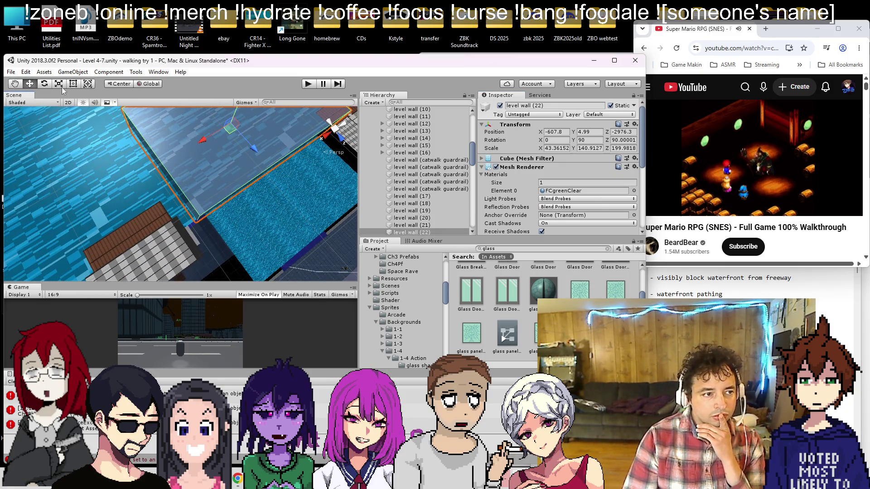
{"action": "mouse_move", "coordinate": [154, 181]}
{"action": "left_mouse_down"}
{"action": "mouse_move", "coordinate": [177, 208]}
{"action": "mouse_move", "coordinate": [181, 202]}
{"action": "mouse_move", "coordinate": [167, 206]}
{"action": "left_mouse_up"}
{"action": "key", "text": "t"}
{"action": "key", "text": "f"}
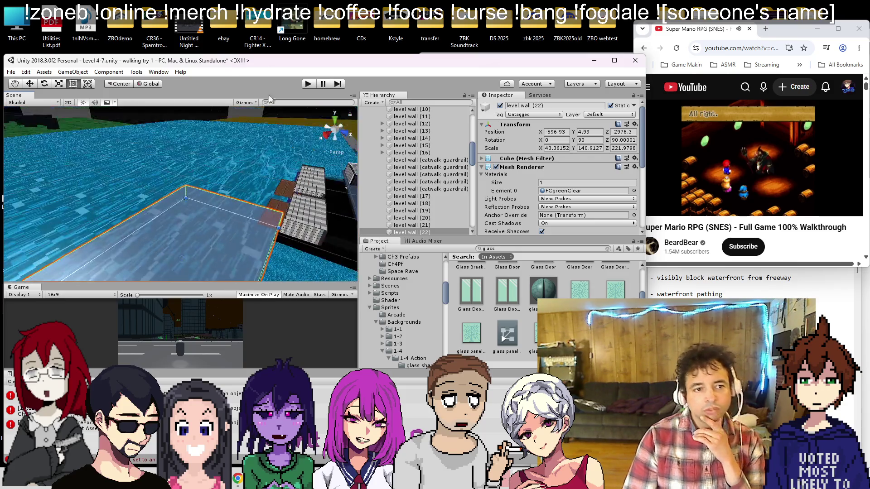
{"action": "key", "text": "ctrl+d"}
{"action": "mouse_move", "coordinate": [265, 205]}
{"action": "left_mouse_down"}
{"action": "mouse_move", "coordinate": [203, 161]}
{"action": "mouse_move", "coordinate": [192, 174]}
{"action": "mouse_move", "coordinate": [201, 185]}
{"action": "left_mouse_up"}
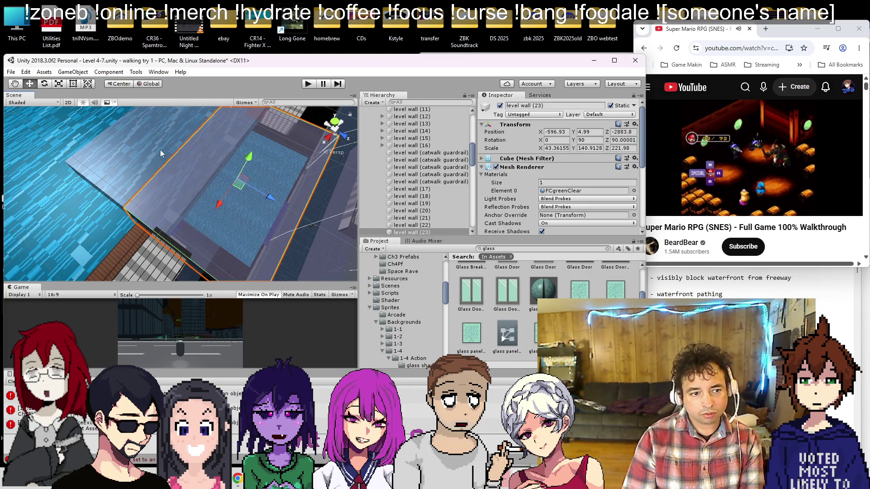
Reposition level wall (24) along X and Z beside the walkway
{"action": "mouse_move", "coordinate": [193, 221]}
{"action": "left_mouse_down"}
{"action": "mouse_move", "coordinate": [140, 210]}
{"action": "mouse_move", "coordinate": [129, 237]}
{"action": "mouse_move", "coordinate": [145, 213]}
{"action": "mouse_move", "coordinate": [192, 233]}
{"action": "mouse_move", "coordinate": [256, 240]}
{"action": "mouse_move", "coordinate": [159, 220]}
{"action": "mouse_move", "coordinate": [175, 339]}
{"action": "mouse_move", "coordinate": [146, 137]}
{"action": "mouse_move", "coordinate": [134, 226]}
{"action": "mouse_move", "coordinate": [151, 142]}
{"action": "mouse_move", "coordinate": [161, 165]}
{"action": "mouse_move", "coordinate": [176, 170]}
{"action": "mouse_move", "coordinate": [171, 188]}
{"action": "mouse_move", "coordinate": [117, 186]}
{"action": "mouse_move", "coordinate": [135, 164]}
{"action": "mouse_move", "coordinate": [146, 130]}
{"action": "mouse_move", "coordinate": [164, 149]}
{"action": "mouse_move", "coordinate": [91, 143]}
{"action": "left_mouse_up"}
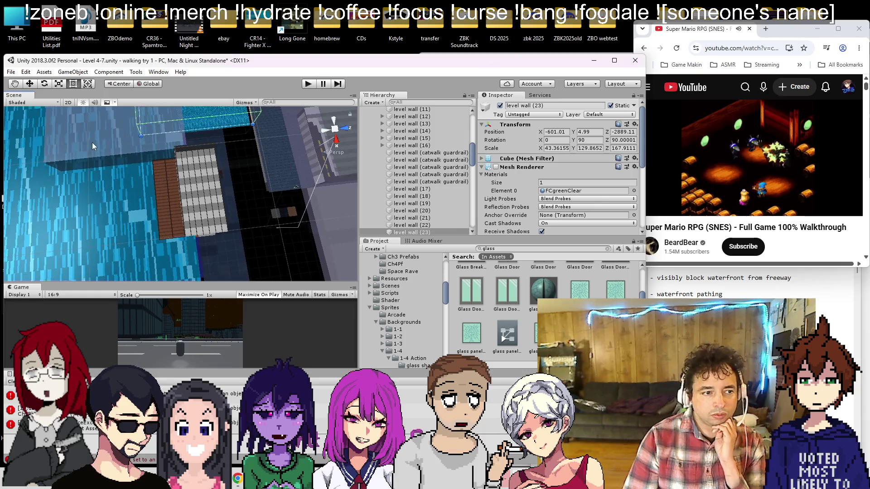
{"action": "left_click", "coordinate": [149, 162]}
{"action": "mouse_move", "coordinate": [150, 162]}
{"action": "left_mouse_down"}
{"action": "mouse_move", "coordinate": [132, 149]}
{"action": "mouse_move", "coordinate": [117, 245]}
{"action": "left_mouse_up"}
{"action": "left_click", "coordinate": [120, 143]}
{"action": "key", "text": "f"}
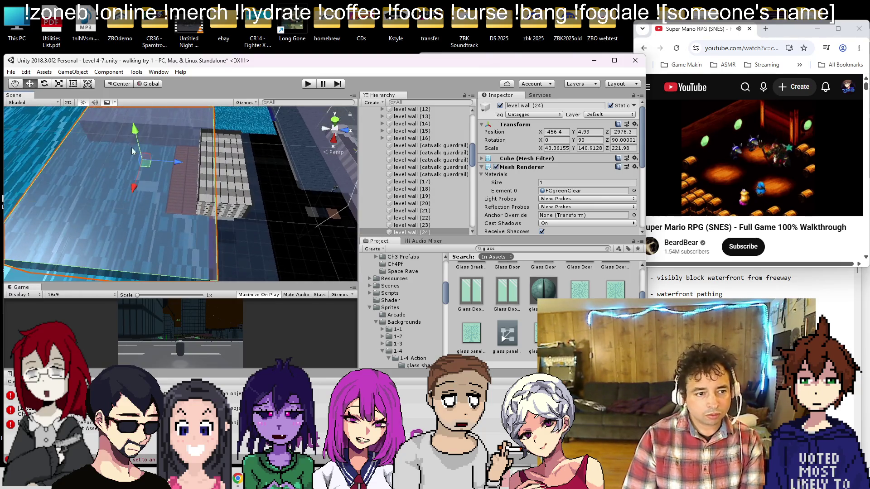
{"action": "left_click_drag", "start_coordinate": [180, 169], "coordinate": [154, 167]}
{"action": "key", "text": "f"}
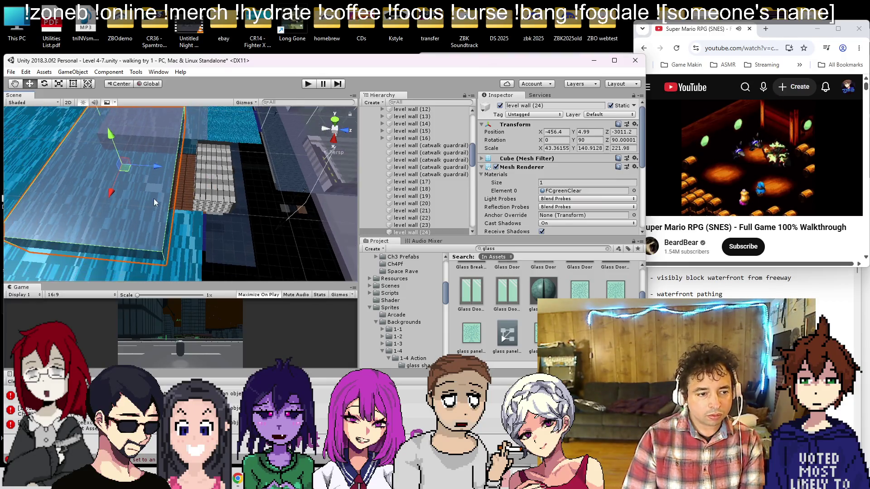
{"action": "scroll", "coordinate": [153, 204], "scroll_direction": "down", "scroll_amount": 5}
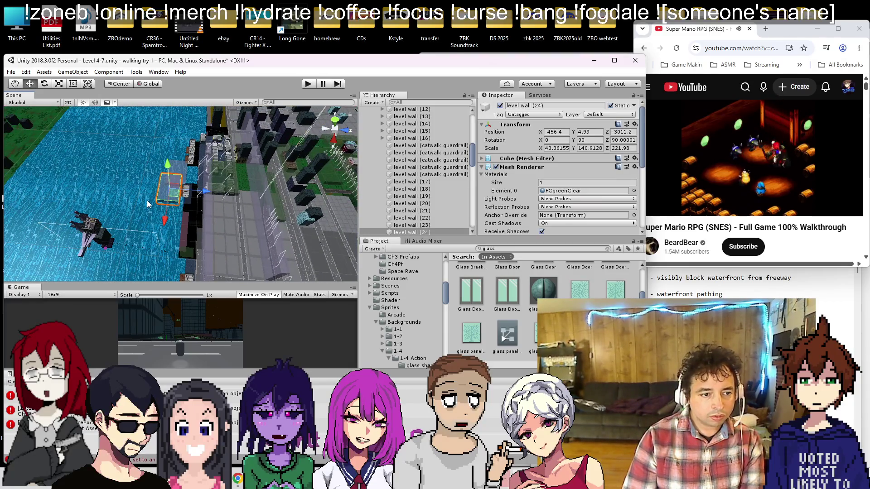
{"action": "scroll", "coordinate": [148, 204], "scroll_direction": "up", "scroll_amount": 6}
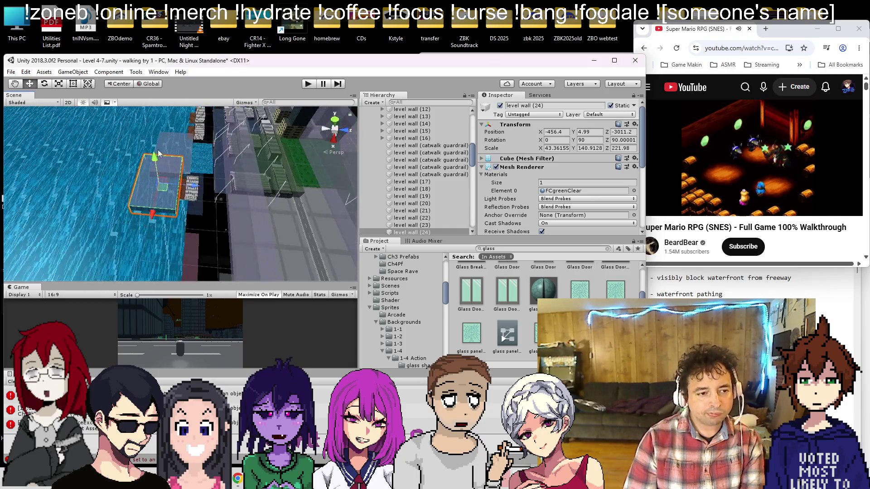
{"action": "scroll", "coordinate": [152, 167], "scroll_direction": "up", "scroll_amount": 2}
{"action": "left_click_drag", "start_coordinate": [128, 152], "coordinate": [124, 149]}
{"action": "scroll", "coordinate": [93, 125], "scroll_direction": "up", "scroll_amount": 3}
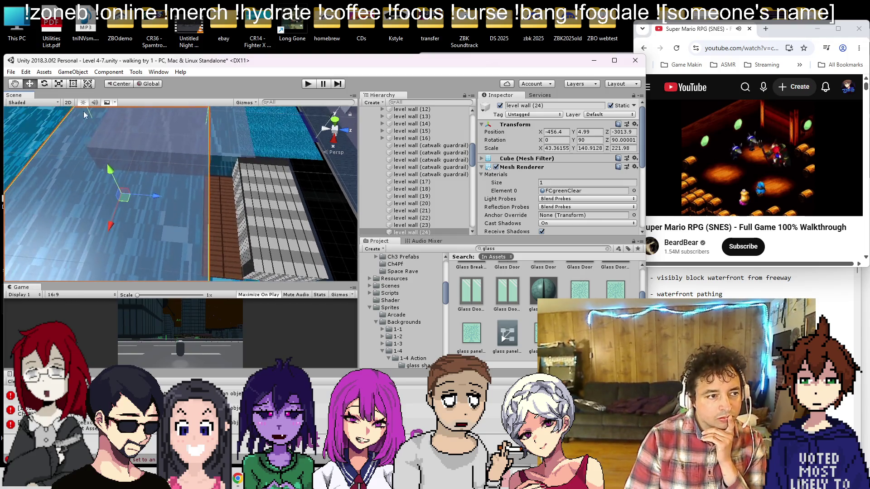
Shorten level wall (24) by pulling in its edge with the Rect tool
{"action": "left_click", "coordinate": [73, 83]}
{"action": "scroll", "coordinate": [185, 149], "scroll_direction": "down", "scroll_amount": 2}
{"action": "mouse_move", "coordinate": [174, 146]}
{"action": "left_mouse_down"}
{"action": "mouse_move", "coordinate": [161, 197]}
{"action": "mouse_move", "coordinate": [180, 122]}
{"action": "mouse_move", "coordinate": [104, 203]}
{"action": "mouse_move", "coordinate": [119, 205]}
{"action": "left_mouse_up"}
{"action": "scroll", "coordinate": [205, 197], "scroll_direction": "up", "scroll_amount": 3}
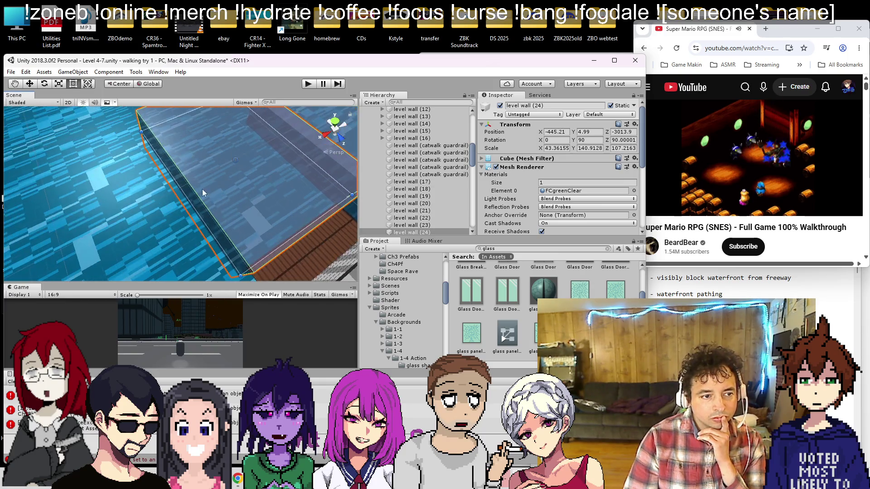
Turn off level wall (22)'s Mesh Renderer and reselect level wall (24)
{"action": "left_click_drag", "start_coordinate": [164, 125], "coordinate": [308, 149]}
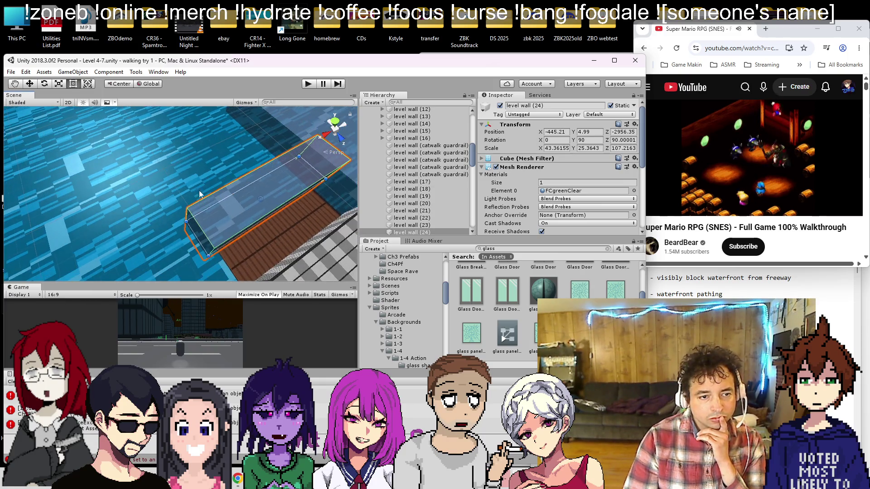
{"action": "left_click", "coordinate": [316, 149]}
{"action": "left_click", "coordinate": [496, 167]}
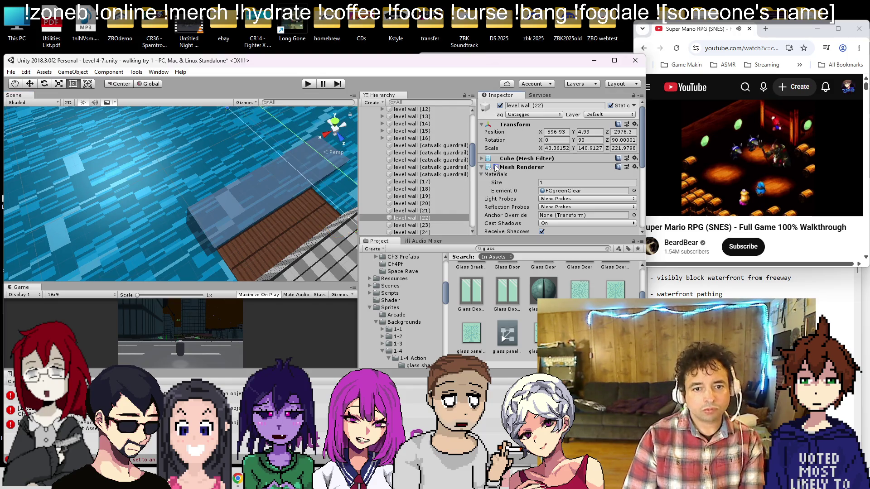
{"action": "left_click_drag", "start_coordinate": [218, 208], "coordinate": [196, 221]}
{"action": "left_click", "coordinate": [213, 207]}
{"action": "left_click_drag", "start_coordinate": [235, 198], "coordinate": [136, 135]}
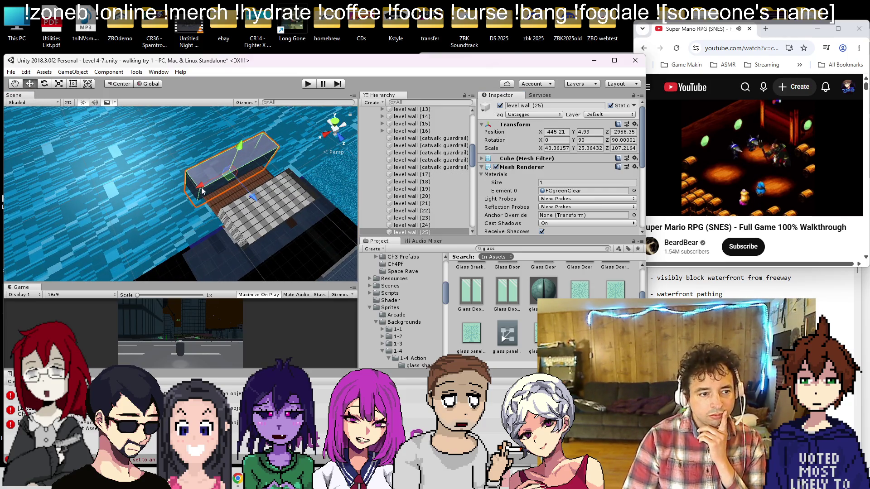
{"action": "left_click_drag", "start_coordinate": [202, 190], "coordinate": [134, 207]}
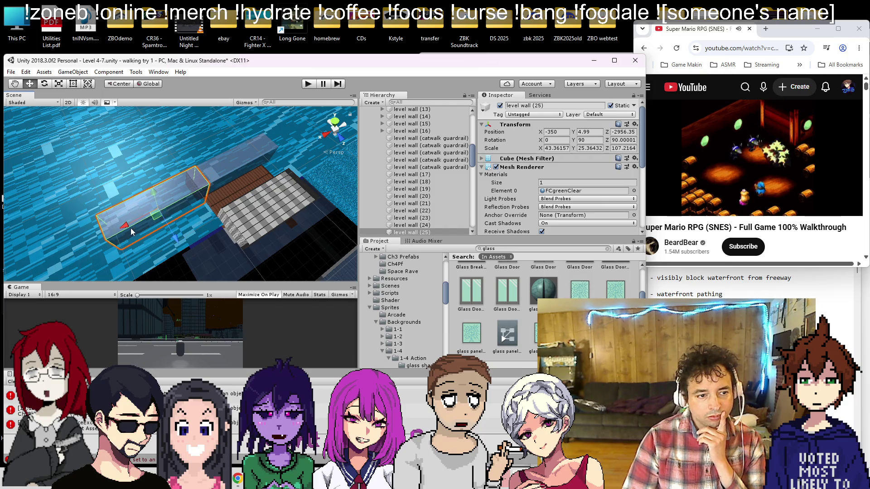
{"action": "left_click_drag", "start_coordinate": [170, 227], "coordinate": [167, 224]}
{"action": "scroll", "coordinate": [154, 187], "scroll_direction": "up", "scroll_amount": 5}
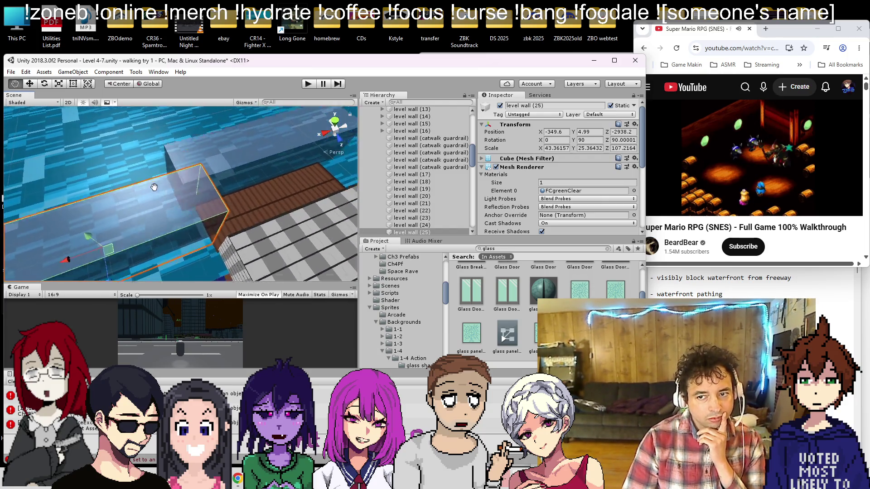
{"action": "left_click_drag", "start_coordinate": [154, 187], "coordinate": [91, 197]}
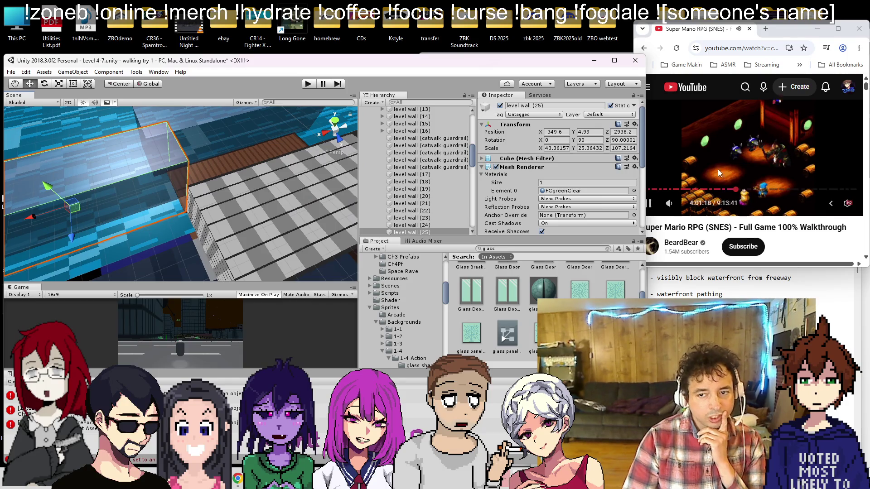
{"action": "left_click", "coordinate": [737, 149]}
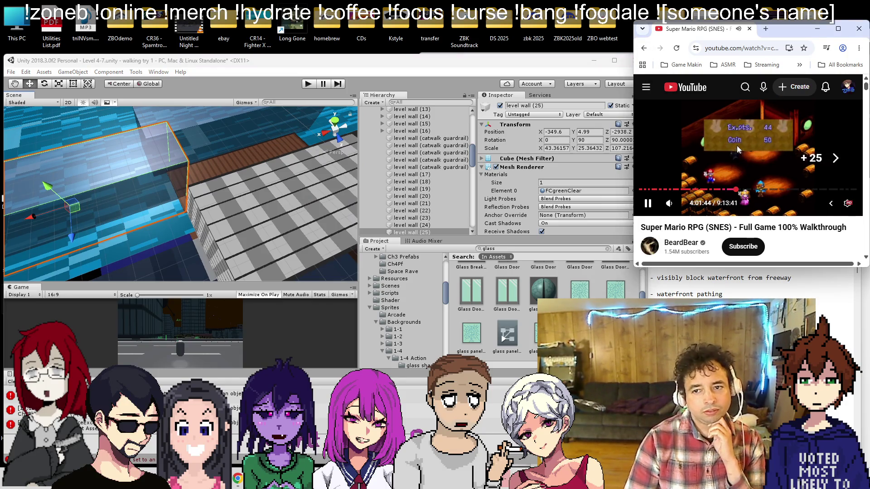
{"action": "left_click", "coordinate": [191, 202]}
{"action": "scroll", "coordinate": [139, 134], "scroll_direction": "up", "scroll_amount": 5}
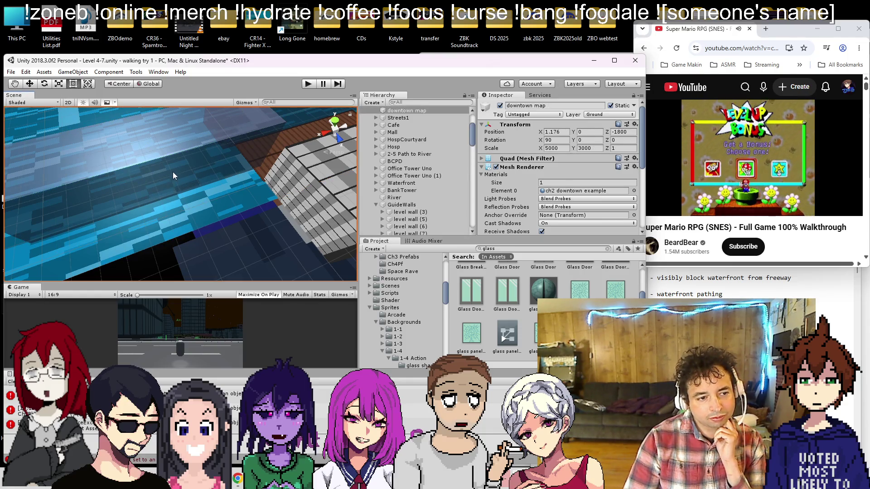
{"action": "mouse_move", "coordinate": [169, 189]}
{"action": "left_mouse_down"}
{"action": "mouse_move", "coordinate": [184, 224]}
{"action": "mouse_move", "coordinate": [141, 235]}
{"action": "mouse_move", "coordinate": [157, 161]}
{"action": "mouse_move", "coordinate": [183, 166]}
{"action": "mouse_move", "coordinate": [178, 133]}
{"action": "mouse_move", "coordinate": [199, 177]}
{"action": "mouse_move", "coordinate": [172, 187]}
{"action": "mouse_move", "coordinate": [151, 227]}
{"action": "left_mouse_up"}
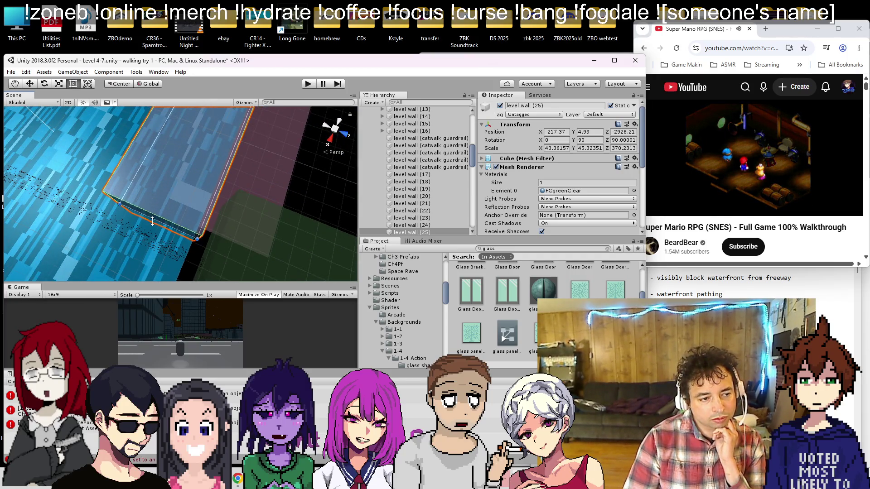
{"action": "scroll", "coordinate": [149, 217], "scroll_direction": "up", "scroll_amount": 3}
{"action": "scroll", "coordinate": [152, 232], "scroll_direction": "down", "scroll_amount": 5}
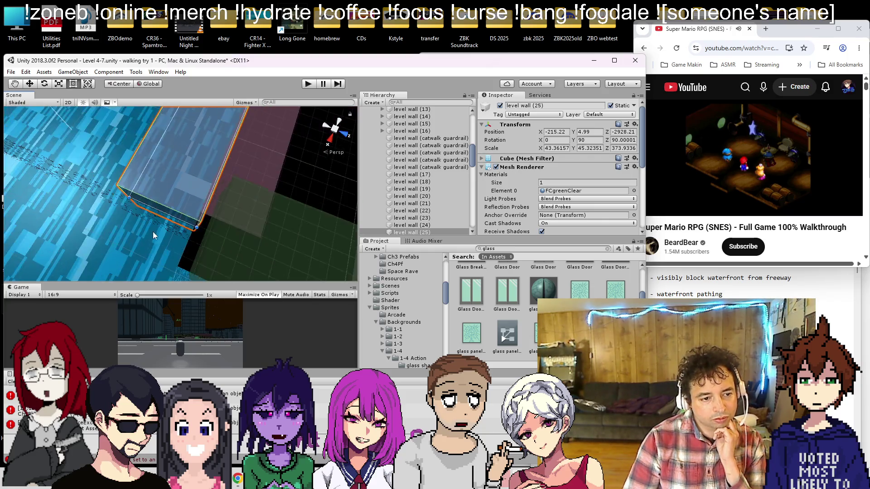
{"action": "left_click_drag", "start_coordinate": [140, 176], "coordinate": [148, 179]}
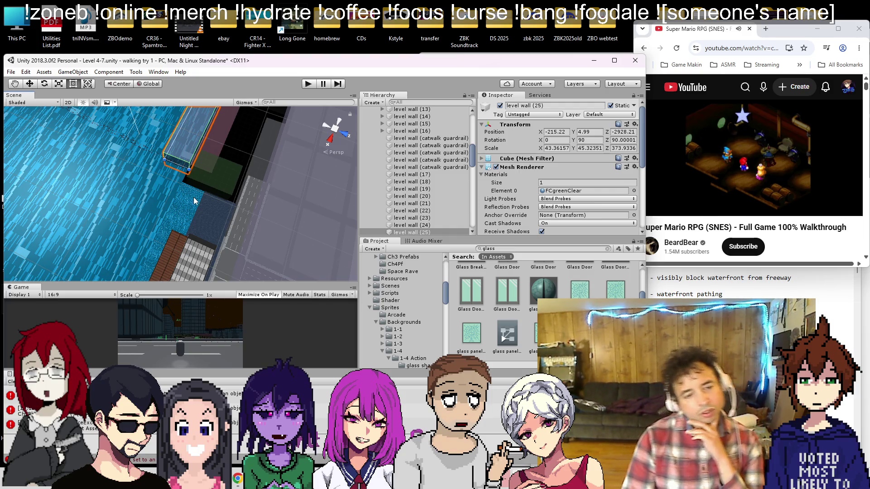
{"action": "scroll", "coordinate": [220, 176], "scroll_direction": "down", "scroll_amount": 5}
{"action": "mouse_move", "coordinate": [220, 173]}
{"action": "left_mouse_down"}
{"action": "mouse_move", "coordinate": [202, 102]}
{"action": "mouse_move", "coordinate": [246, 149]}
{"action": "mouse_move", "coordinate": [231, 180]}
{"action": "left_mouse_up"}
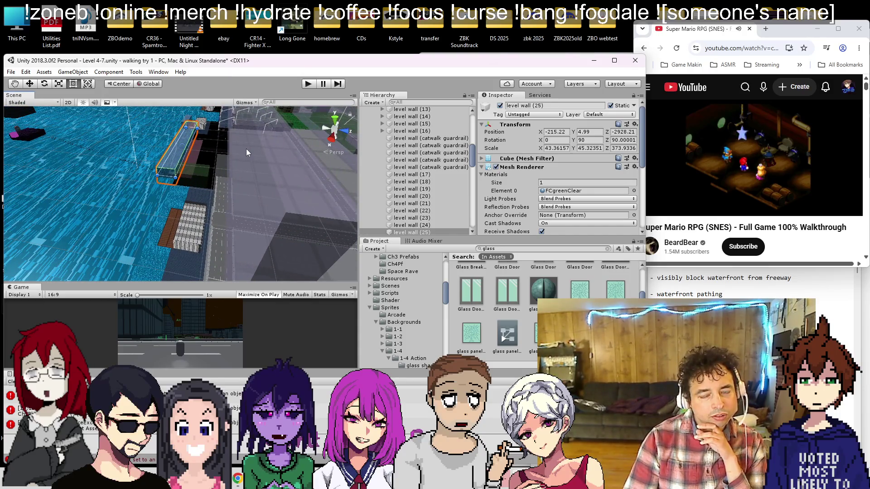
{"action": "scroll", "coordinate": [210, 190], "scroll_direction": "up", "scroll_amount": 5}
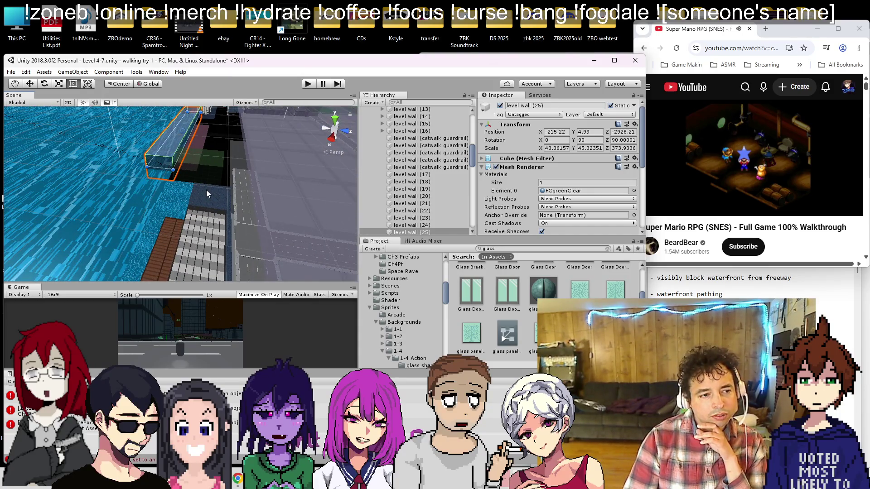
{"action": "mouse_move", "coordinate": [196, 159]}
{"action": "left_mouse_down"}
{"action": "mouse_move", "coordinate": [237, 115]}
{"action": "mouse_move", "coordinate": [244, 183]}
{"action": "left_mouse_up"}
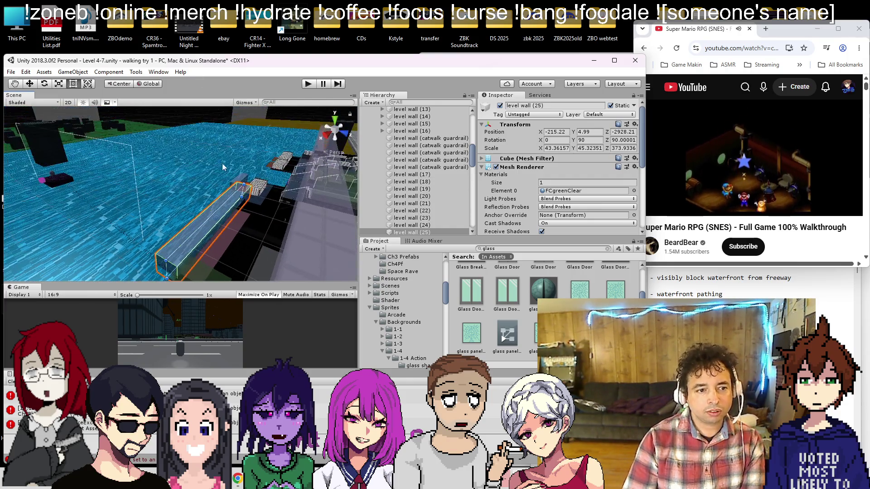
Copy the long waterfront level wall (25) as level wall (26) and slide it along the waterfront
{"action": "left_click", "coordinate": [239, 181]}
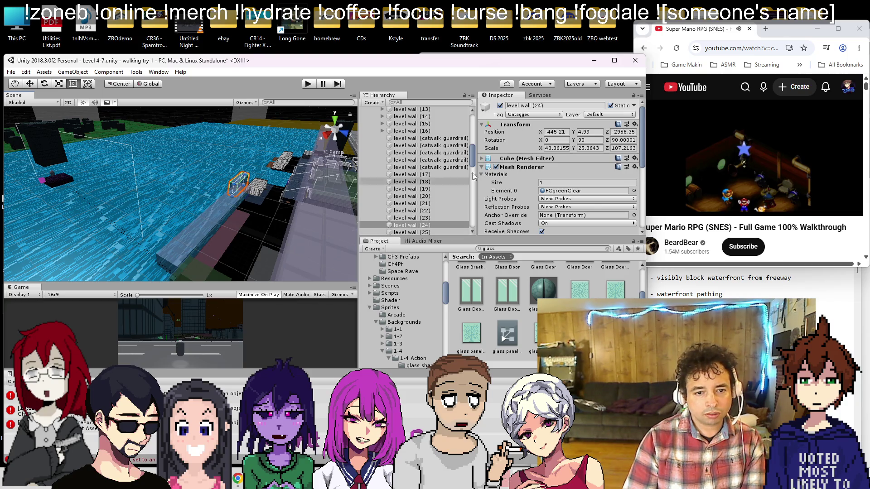
{"action": "left_click", "coordinate": [212, 216]}
{"action": "key", "text": "f"}
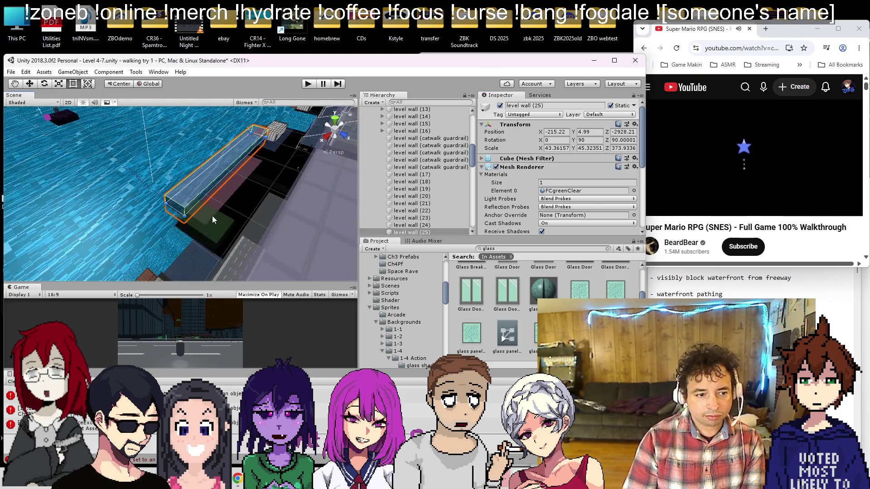
{"action": "key", "text": "w"}
{"action": "mouse_move", "coordinate": [212, 166]}
{"action": "left_mouse_down"}
{"action": "mouse_move", "coordinate": [149, 224]}
{"action": "mouse_move", "coordinate": [99, 253]}
{"action": "left_mouse_up"}
{"action": "left_click", "coordinate": [202, 180]}
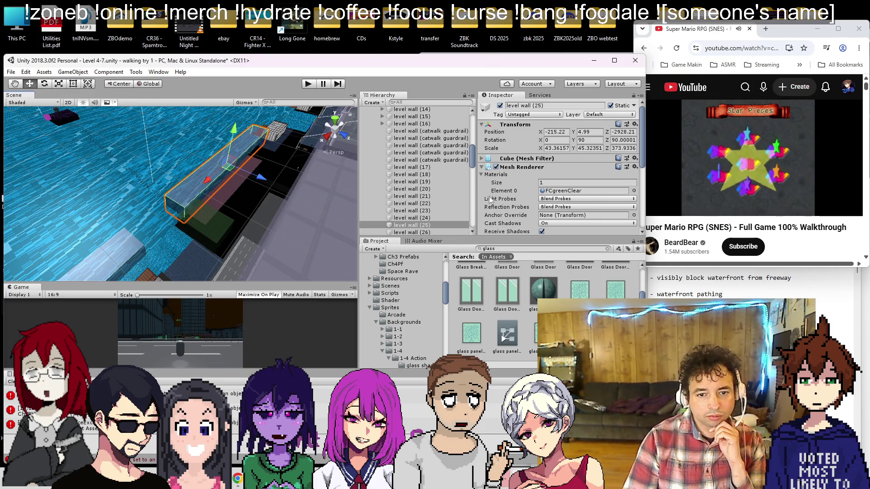
{"action": "left_click", "coordinate": [412, 232]}
Move level wall (26) into the gap by the brown dock and shorten its Z scale to 79.44
{"action": "mouse_move", "coordinate": [204, 203]}
{"action": "left_mouse_down"}
{"action": "mouse_move", "coordinate": [180, 184]}
{"action": "mouse_move", "coordinate": [263, 174]}
{"action": "left_mouse_up"}
{"action": "key", "text": "w"}
{"action": "left_click_drag", "start_coordinate": [43, 138], "coordinate": [202, 219]}
{"action": "mouse_move", "coordinate": [171, 155]}
{"action": "left_mouse_down"}
{"action": "mouse_move", "coordinate": [155, 224]}
{"action": "mouse_move", "coordinate": [195, 171]}
{"action": "left_mouse_up"}
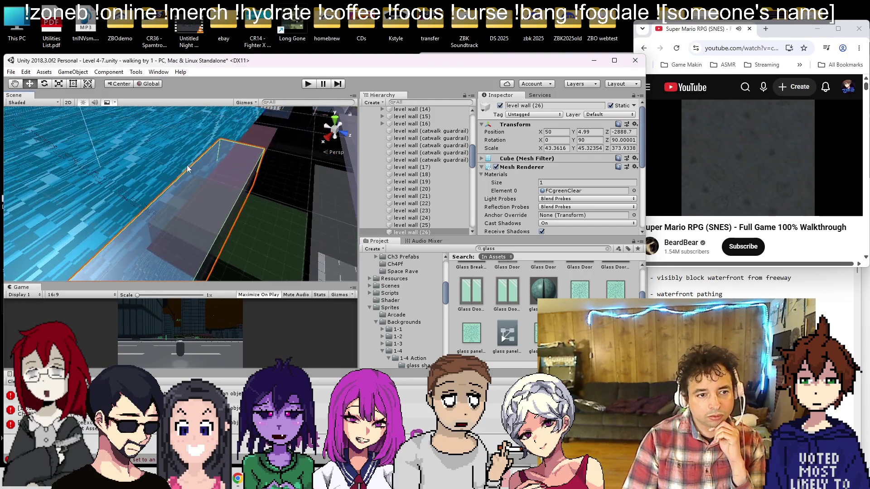
{"action": "mouse_move", "coordinate": [248, 176]}
{"action": "left_mouse_down"}
{"action": "mouse_move", "coordinate": [86, 259]}
{"action": "mouse_move", "coordinate": [188, 181]}
{"action": "mouse_move", "coordinate": [192, 191]}
{"action": "mouse_move", "coordinate": [227, 185]}
{"action": "mouse_move", "coordinate": [181, 196]}
{"action": "mouse_move", "coordinate": [139, 225]}
{"action": "left_mouse_up"}
{"action": "scroll", "coordinate": [191, 181], "scroll_direction": "up", "scroll_amount": 5}
{"action": "mouse_move", "coordinate": [180, 188]}
{"action": "left_mouse_down"}
{"action": "mouse_move", "coordinate": [195, 194]}
{"action": "mouse_move", "coordinate": [34, 147]}
{"action": "mouse_move", "coordinate": [68, 149]}
{"action": "mouse_move", "coordinate": [210, 274]}
{"action": "mouse_move", "coordinate": [174, 225]}
{"action": "mouse_move", "coordinate": [190, 232]}
{"action": "left_mouse_up"}
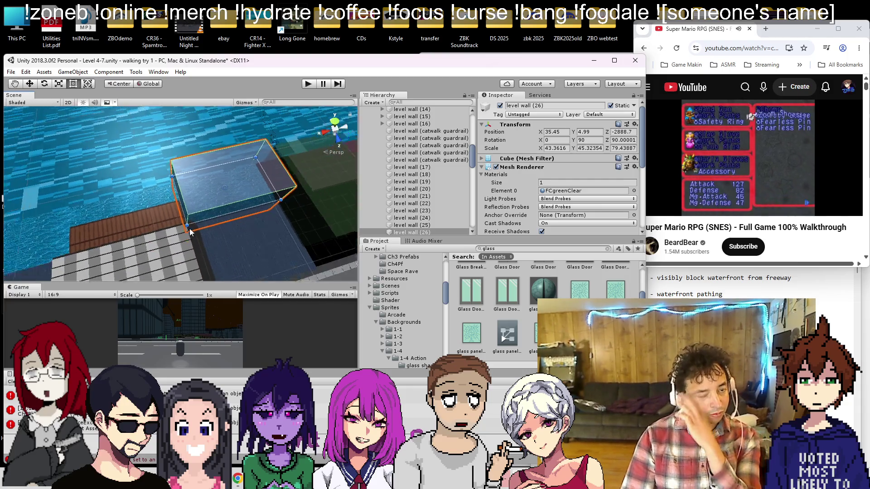
{"action": "scroll", "coordinate": [205, 211], "scroll_direction": "down", "scroll_amount": 3}
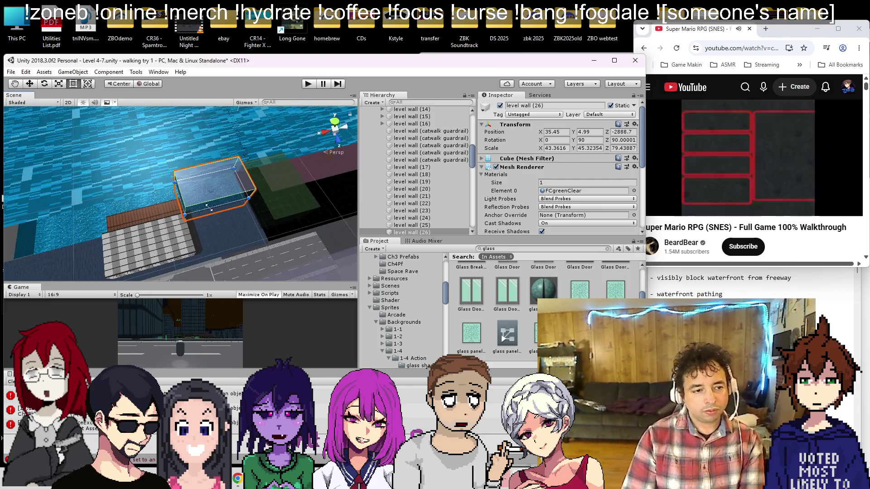
Duplicate level wall (26) as level wall (27) and move it along X and Z to the next dock gap
{"action": "key", "text": "w"}
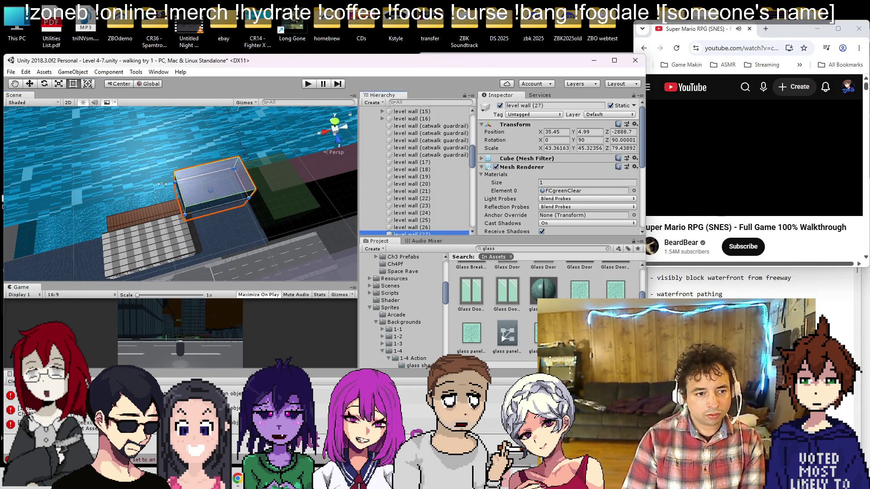
{"action": "key", "text": "ctrl+d"}
{"action": "left_click_drag", "start_coordinate": [181, 198], "coordinate": [119, 210]}
{"action": "left_click_drag", "start_coordinate": [152, 240], "coordinate": [152, 228]}
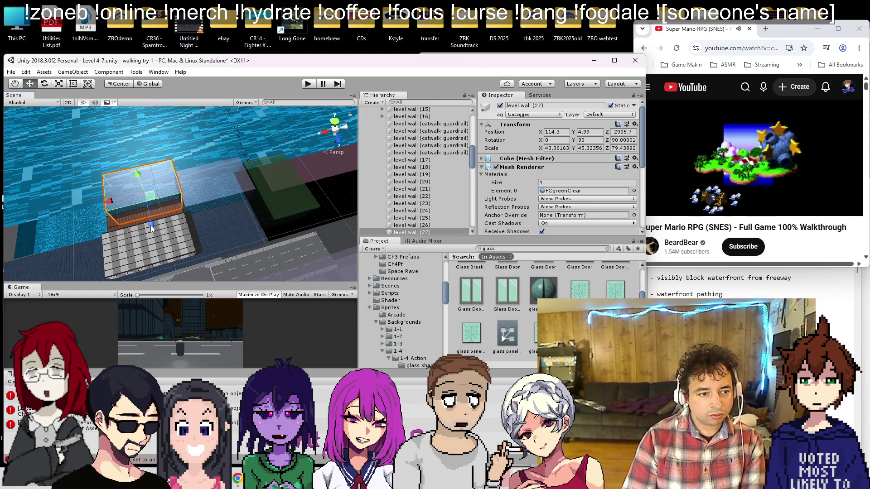
{"action": "left_click", "coordinate": [192, 221]}
{"action": "left_click", "coordinate": [203, 192]}
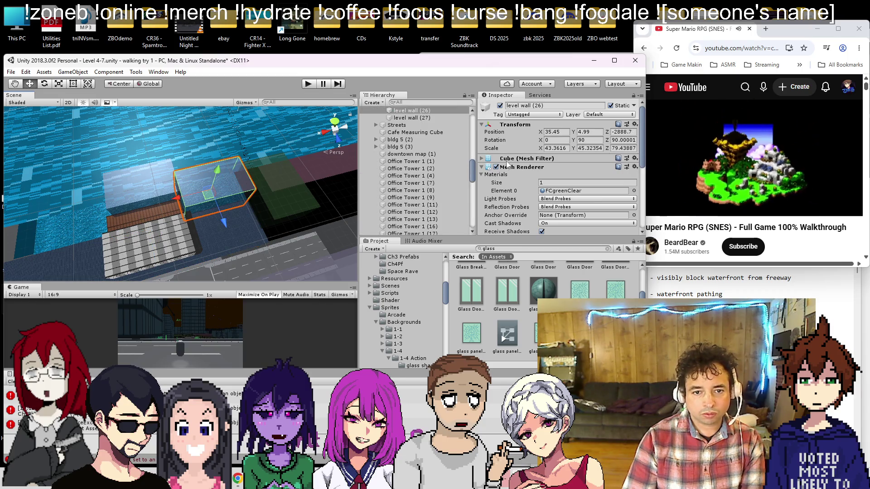
{"action": "left_click", "coordinate": [159, 187]}
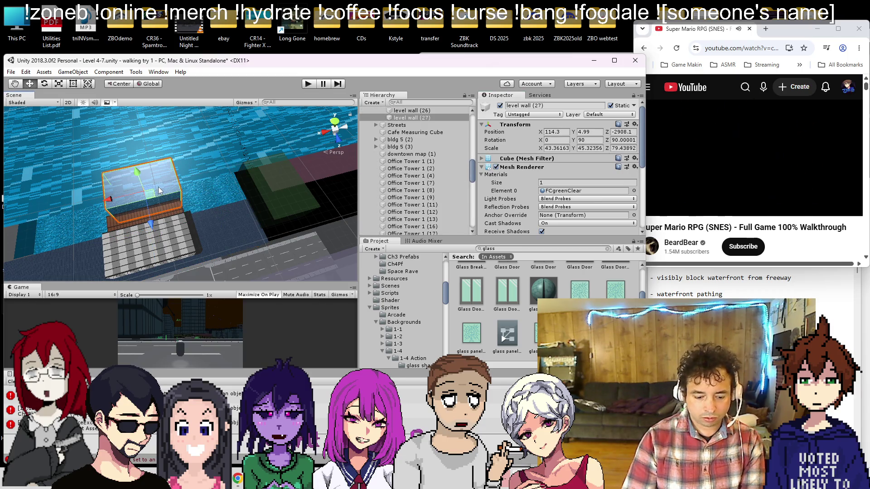
{"action": "key", "text": "f"}
Stretch level wall (27) to about 98.04 long to cover the gap
{"action": "scroll", "coordinate": [260, 221], "scroll_direction": "up", "scroll_amount": 5}
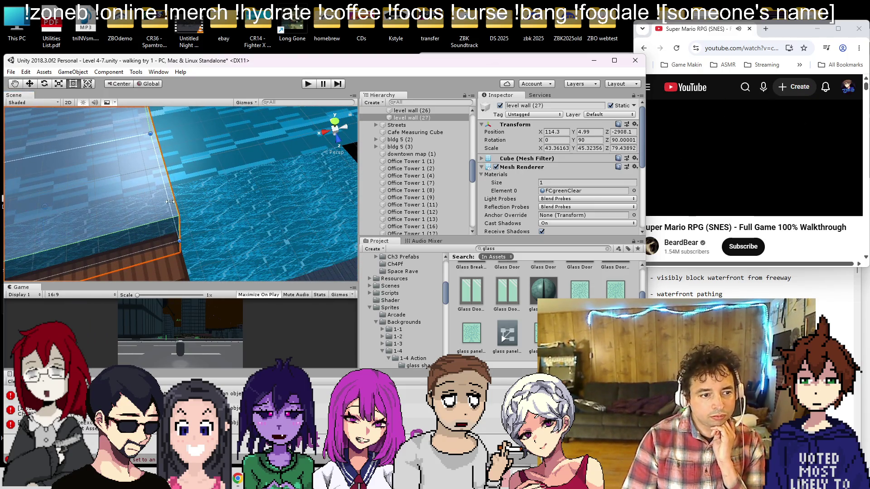
{"action": "mouse_move", "coordinate": [174, 199]}
{"action": "left_mouse_down"}
{"action": "mouse_move", "coordinate": [205, 245]}
{"action": "mouse_move", "coordinate": [179, 224]}
{"action": "left_mouse_up"}
{"action": "key", "text": "Left"}
{"action": "left_click_drag", "start_coordinate": [191, 174], "coordinate": [213, 173]}
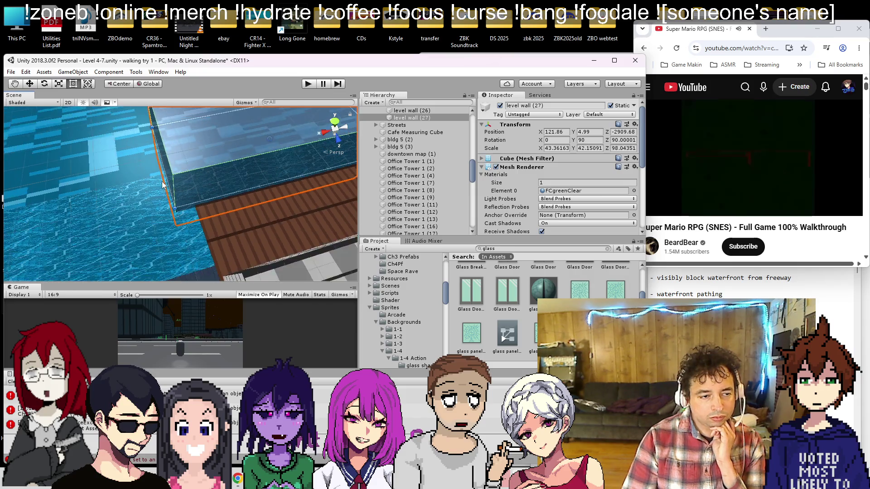
{"action": "scroll", "coordinate": [195, 181], "scroll_direction": "down", "scroll_amount": 5}
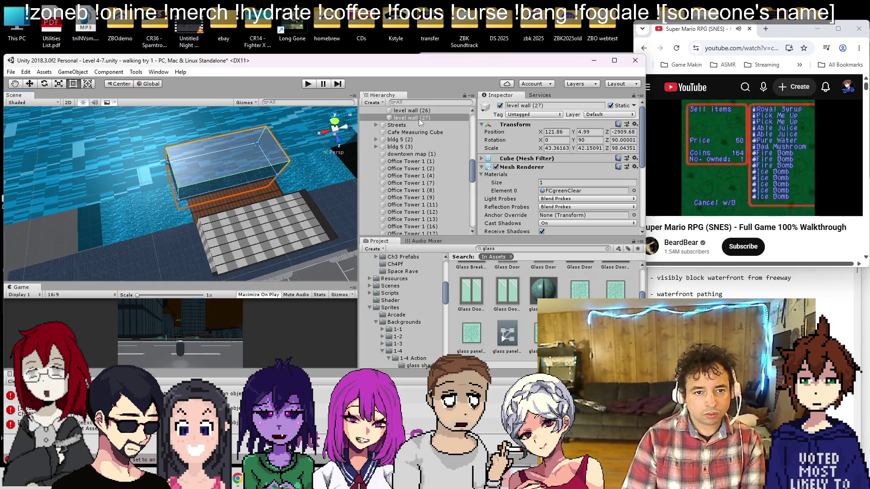
Duplicate level wall (27) as level wall (28) and slide it along X to 211.3
{"action": "key", "text": "ctrl+d"}
{"action": "left_click", "coordinate": [29, 83]}
{"action": "left_click_drag", "start_coordinate": [189, 181], "coordinate": [100, 197]}
Move level wall (28) along Z to -2887.1 onto the shoreline gap
{"action": "scroll", "coordinate": [127, 209], "scroll_direction": "up", "scroll_amount": 6}
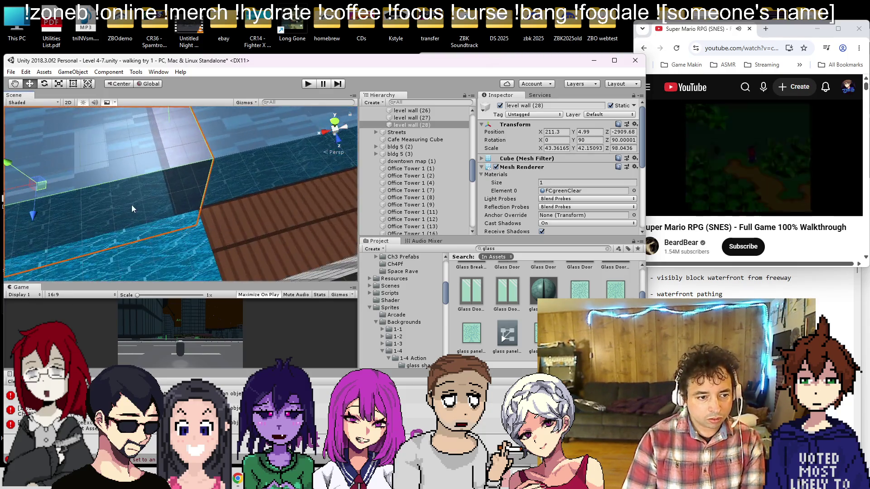
{"action": "left_click_drag", "start_coordinate": [35, 167], "coordinate": [39, 220]}
{"action": "scroll", "coordinate": [54, 192], "scroll_direction": "down", "scroll_amount": 3}
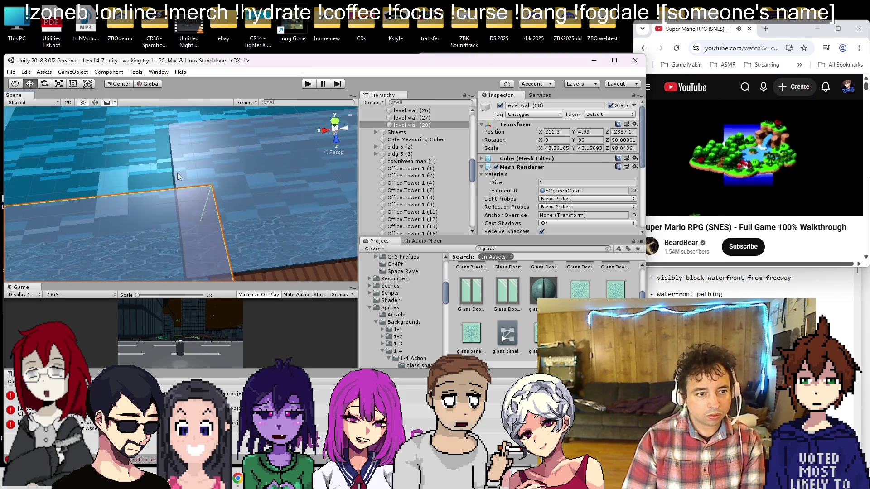
Turn off the Mesh Renderer on level walls (27) and (28) so they become invisible
{"action": "left_click", "coordinate": [412, 117]}
{"action": "left_click", "coordinate": [496, 167]}
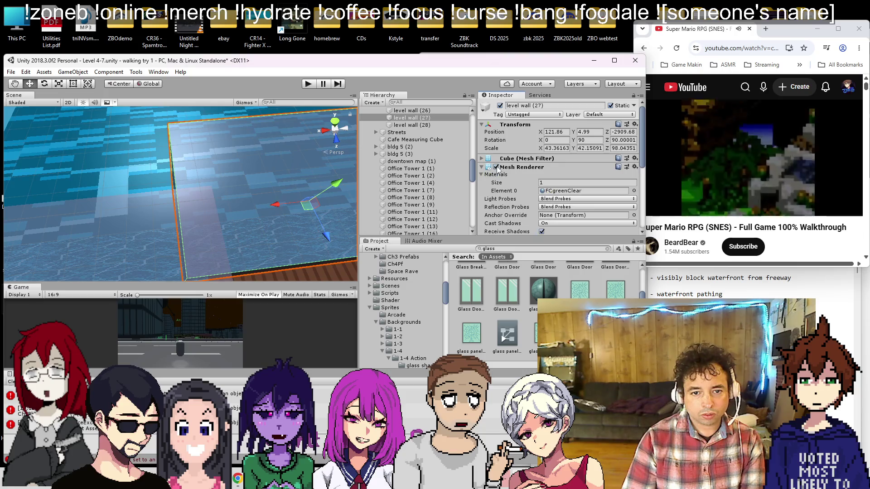
{"action": "scroll", "coordinate": [179, 202], "scroll_direction": "down", "scroll_amount": 3}
{"action": "scroll", "coordinate": [216, 167], "scroll_direction": "down", "scroll_amount": 3}
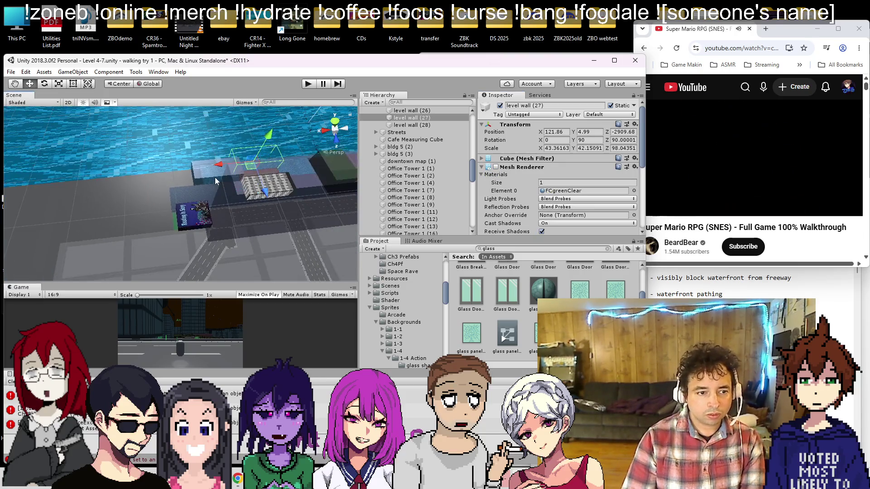
{"action": "scroll", "coordinate": [216, 179], "scroll_direction": "up", "scroll_amount": 3}
{"action": "left_click", "coordinate": [218, 197]}
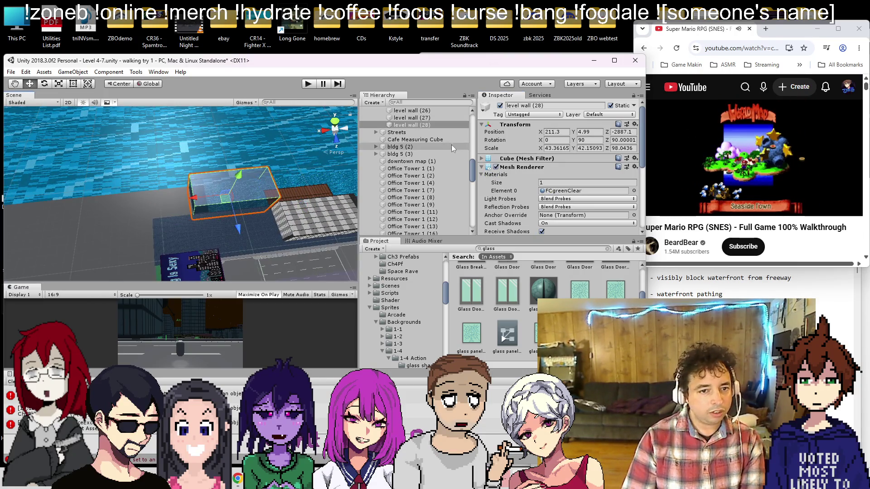
{"action": "left_click", "coordinate": [496, 168]}
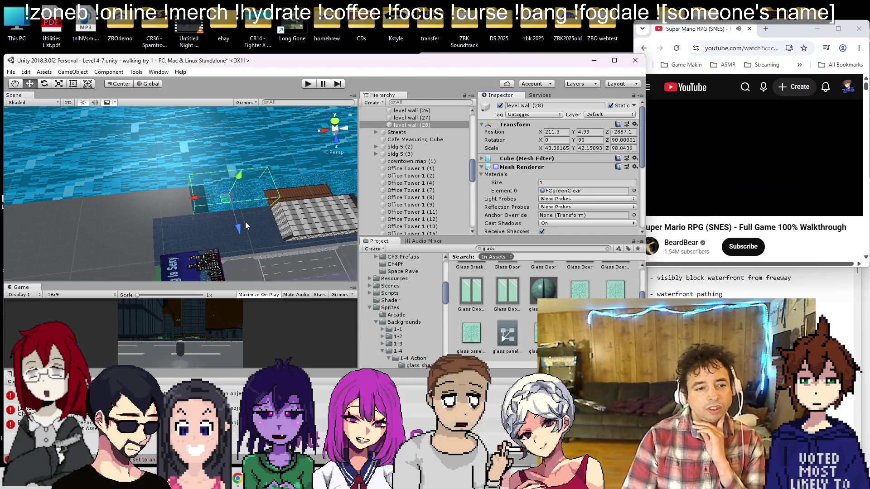
{"action": "scroll", "coordinate": [260, 211], "scroll_direction": "down", "scroll_amount": 5}
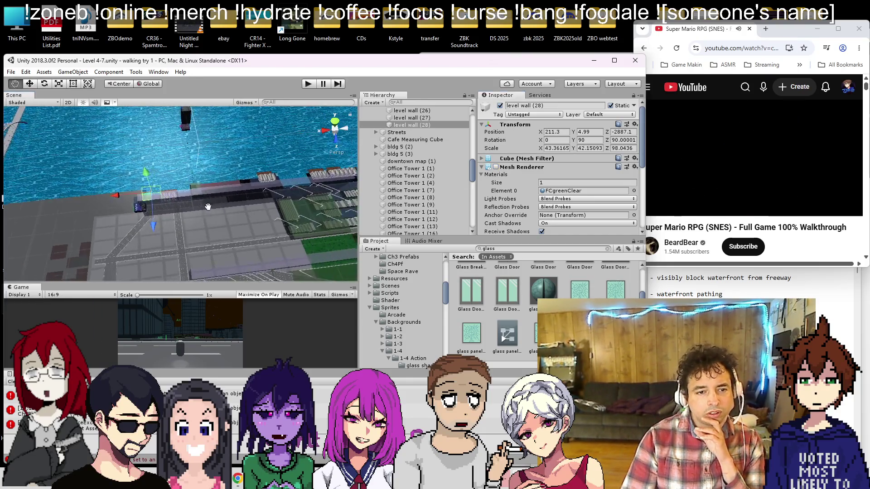
{"action": "scroll", "coordinate": [411, 139], "scroll_direction": "up", "scroll_amount": 10}
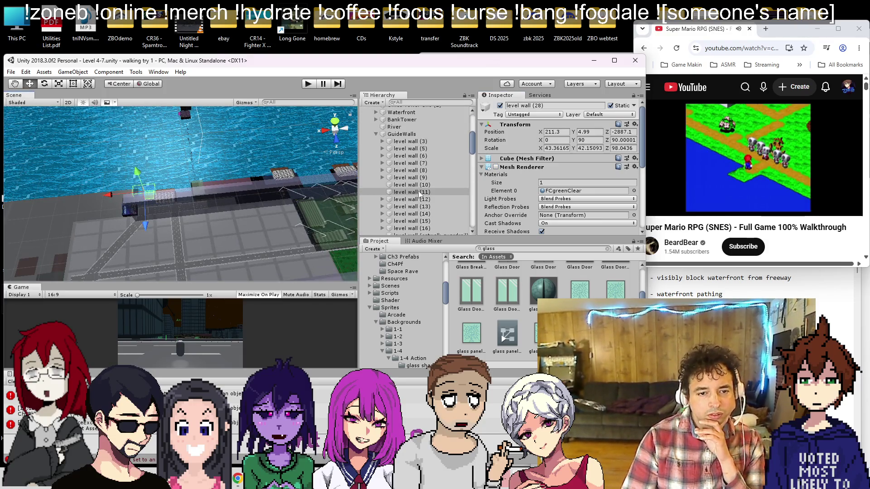
Select the GuideWalls group in the Hierarchy and enter Play mode to test the level
{"action": "left_click", "coordinate": [402, 134]}
{"action": "mouse_move", "coordinate": [194, 185]}
{"action": "left_mouse_down"}
{"action": "mouse_move", "coordinate": [92, 201]}
{"action": "mouse_move", "coordinate": [147, 204]}
{"action": "mouse_move", "coordinate": [157, 194]}
{"action": "mouse_move", "coordinate": [193, 245]}
{"action": "mouse_move", "coordinate": [176, 207]}
{"action": "mouse_move", "coordinate": [194, 209]}
{"action": "left_mouse_up"}
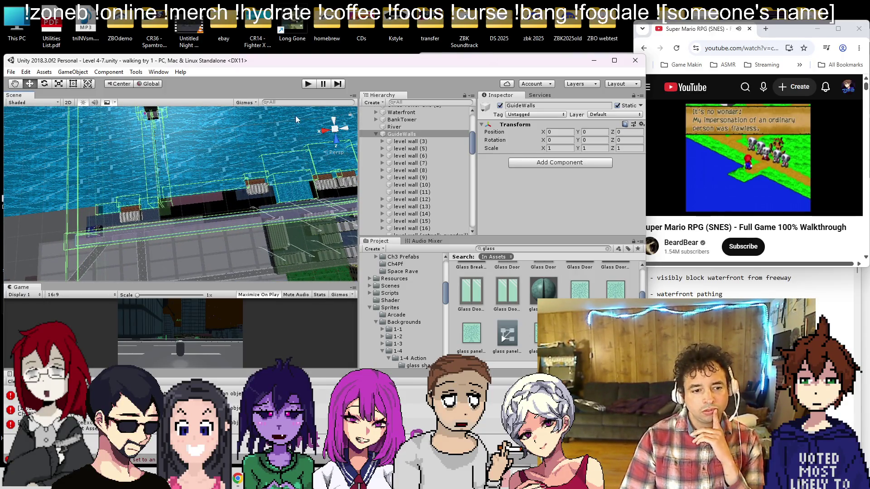
{"action": "left_click", "coordinate": [305, 86]}
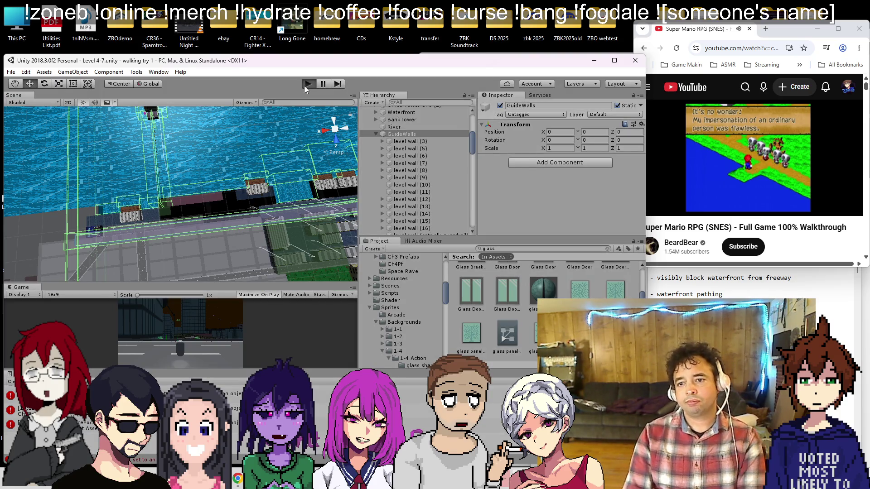
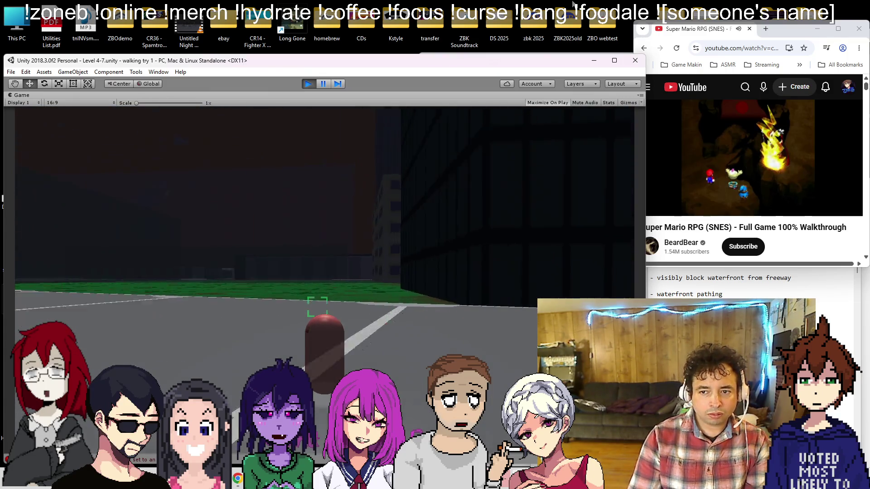
Walk the capsule off the ledge and down the road past the enemy toward the waterfront
{"action": "key", "text": "w"}
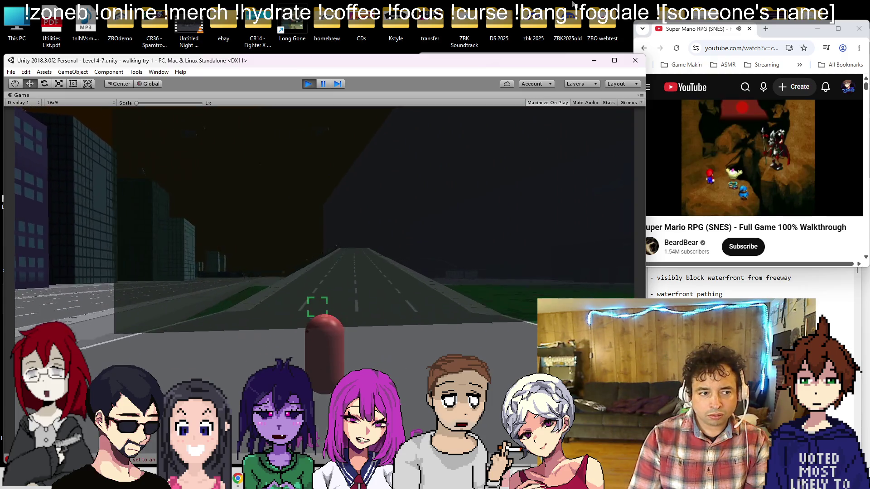
{"action": "key", "text": "w"}
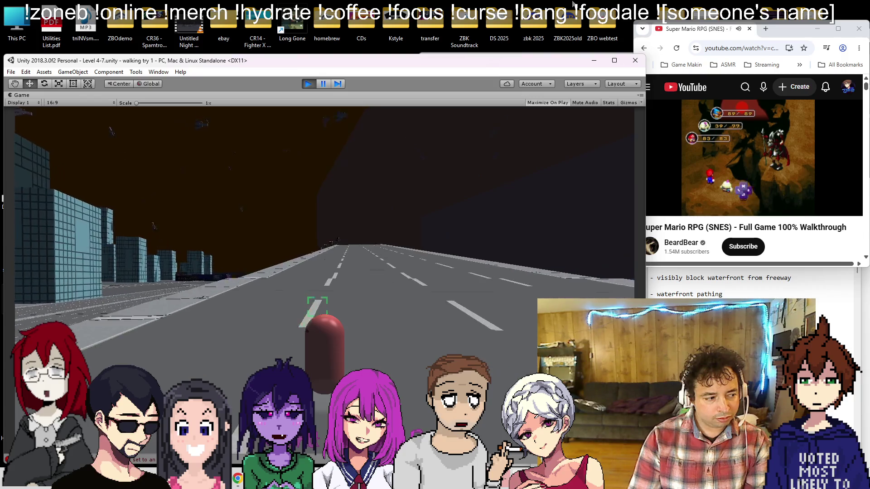
{"action": "key", "text": "w"}
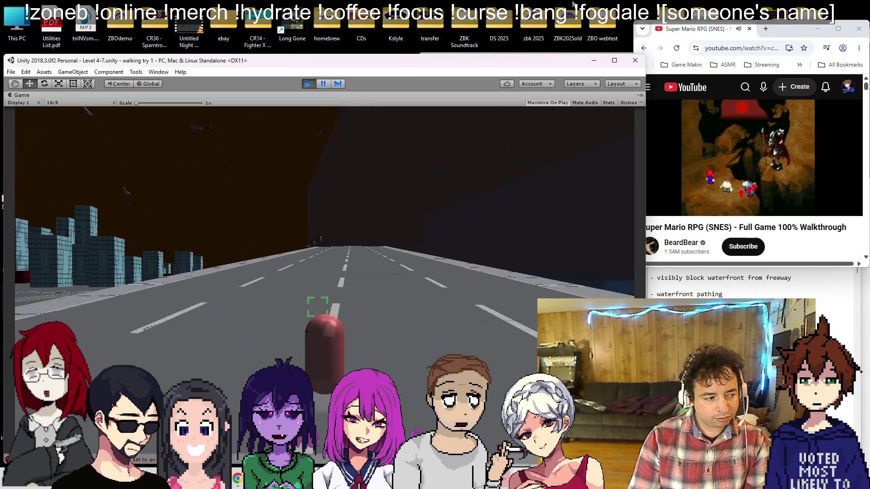
{"action": "key", "text": "w"}
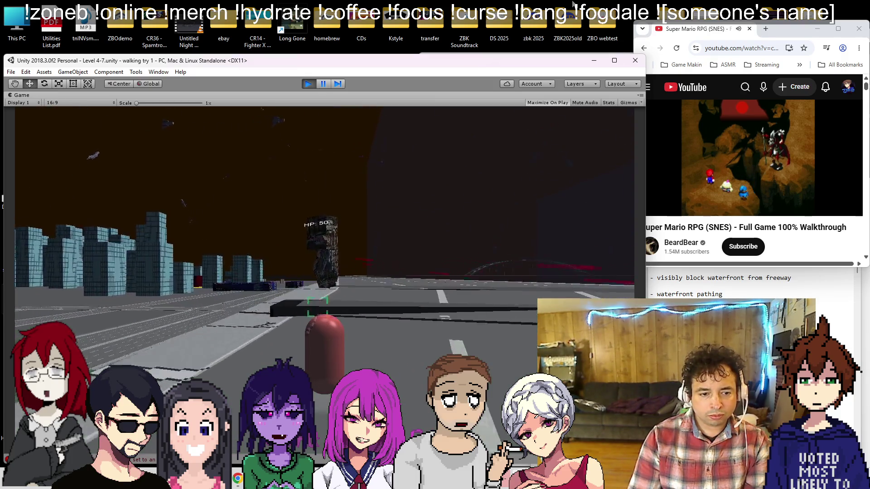
{"action": "key", "text": "w"}
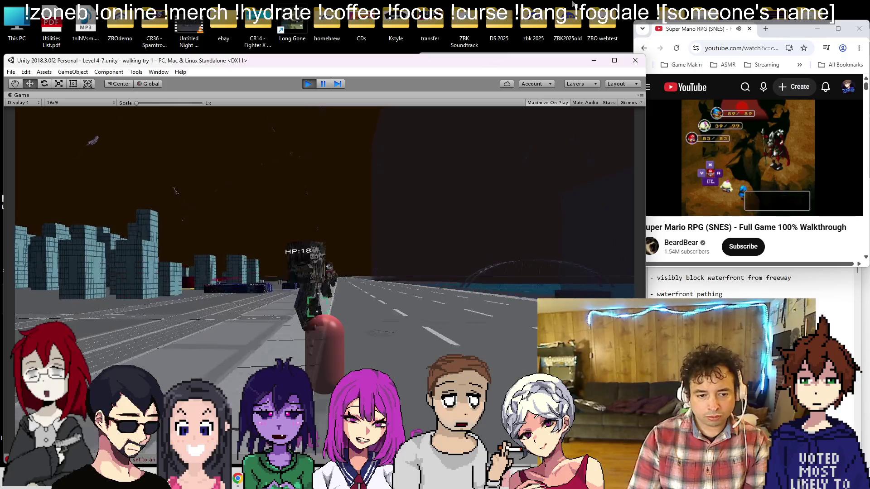
{"action": "key", "text": "w"}
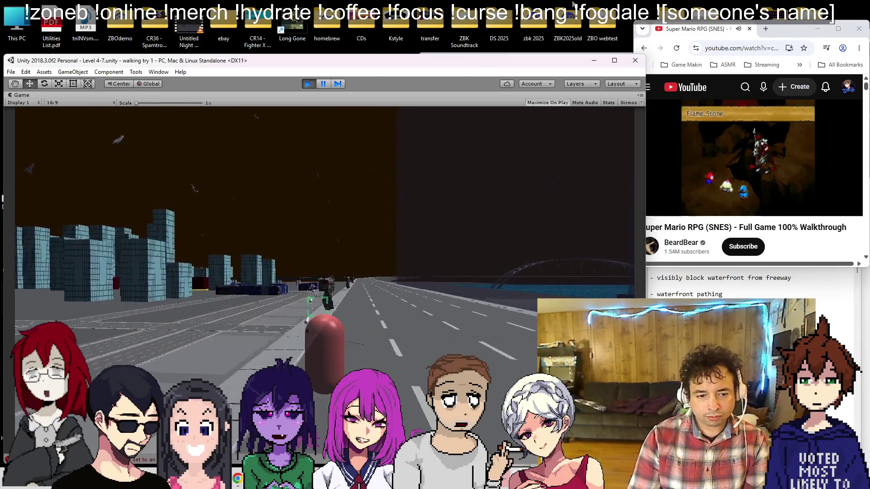
{"action": "key", "text": "w"}
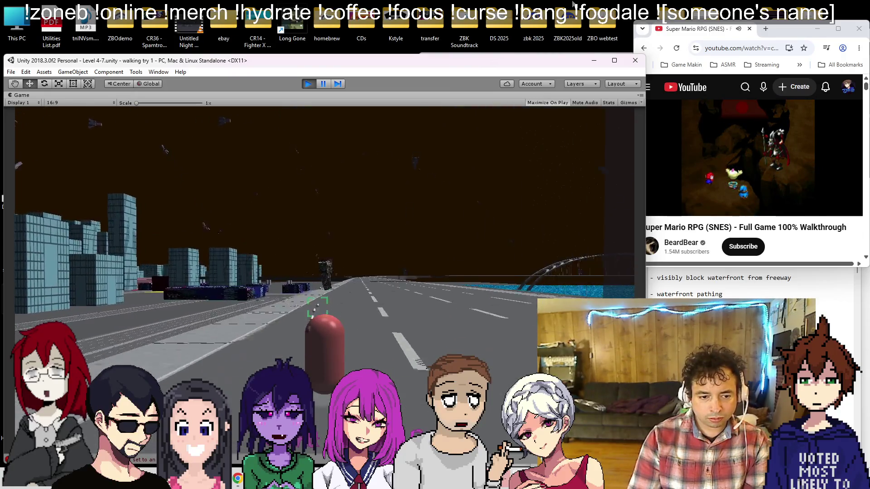
Turn the player around to face the freeway lanes and lit city skyline, nearing the corridor wall
{"action": "key", "text": "d"}
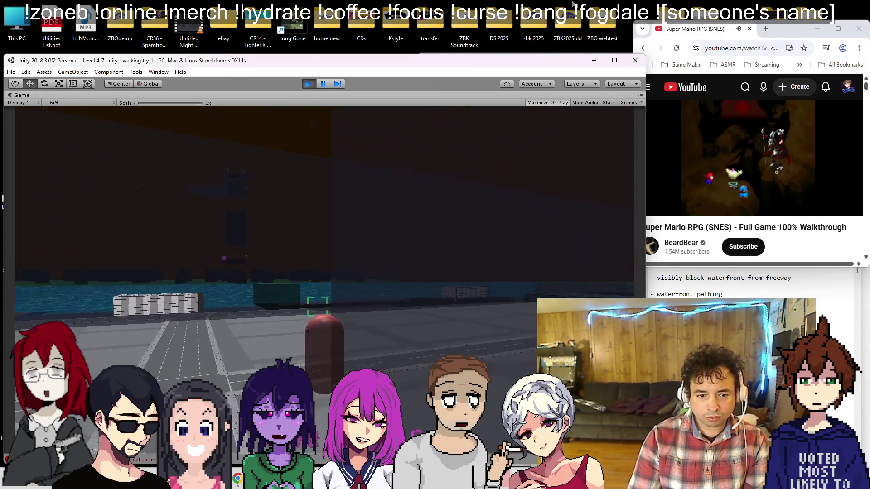
{"action": "key", "text": "d"}
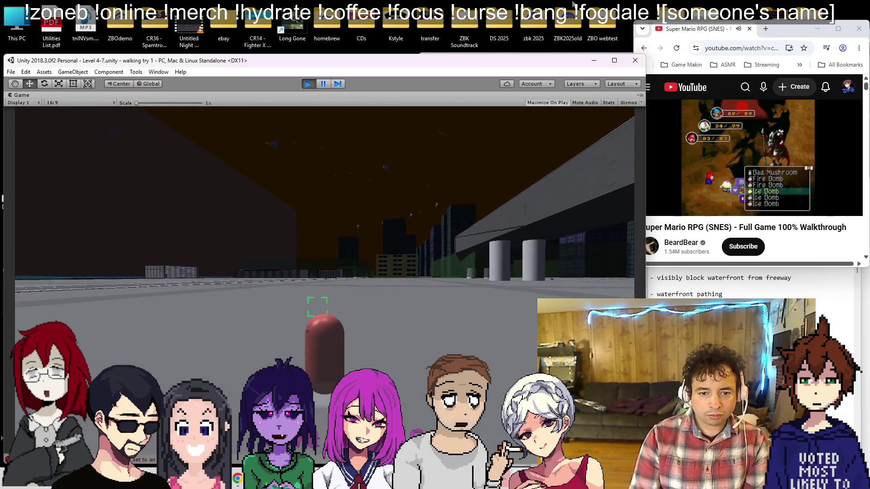
{"action": "key", "text": "d"}
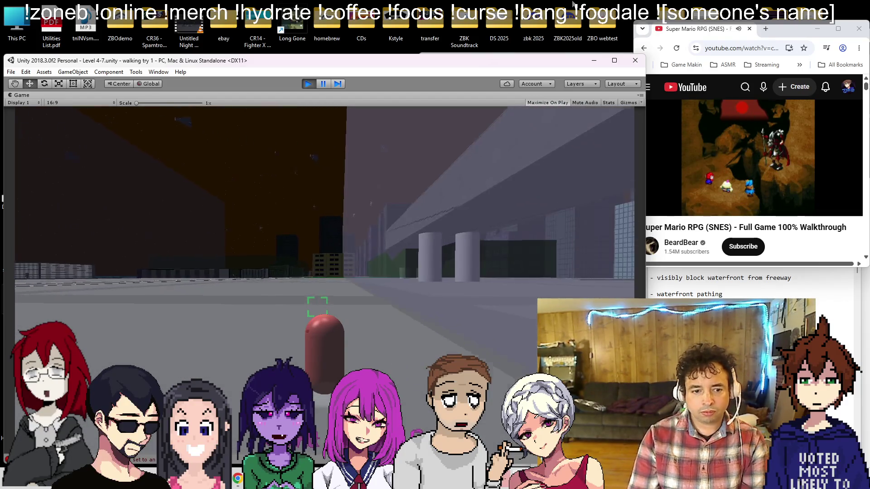
{"action": "key", "text": "d"}
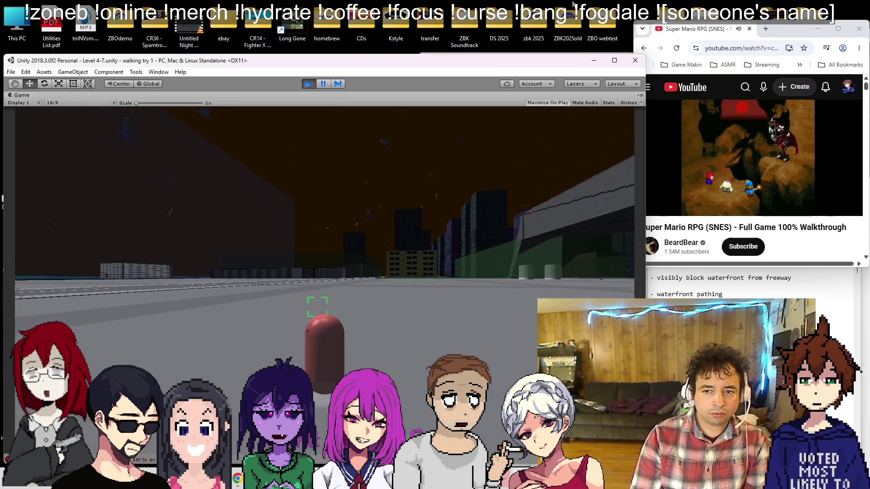
{"action": "key", "text": "d"}
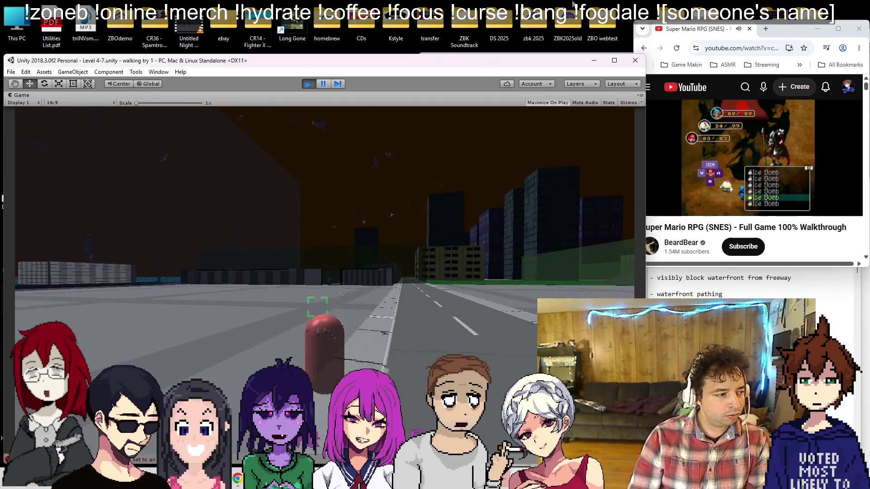
{"action": "key", "text": "d"}
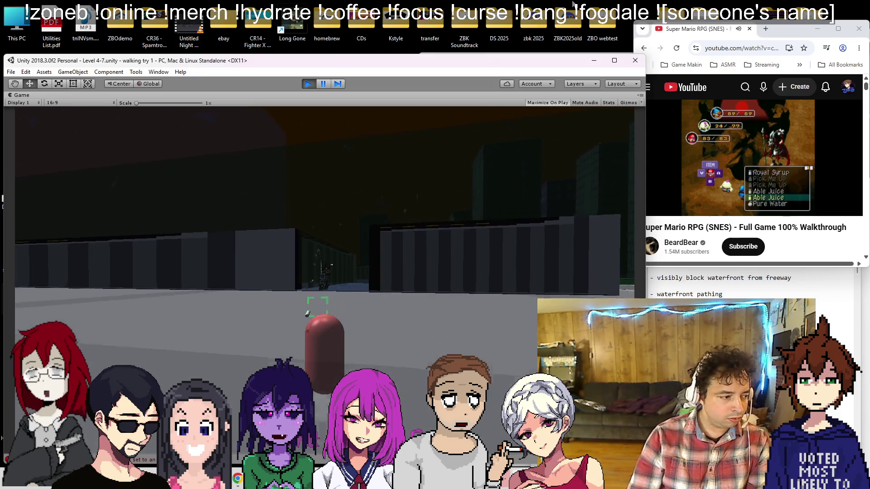
Walk the capsule through the debris-filled corridor walkway and turn out toward the white-striped buildings
{"action": "key", "text": "w"}
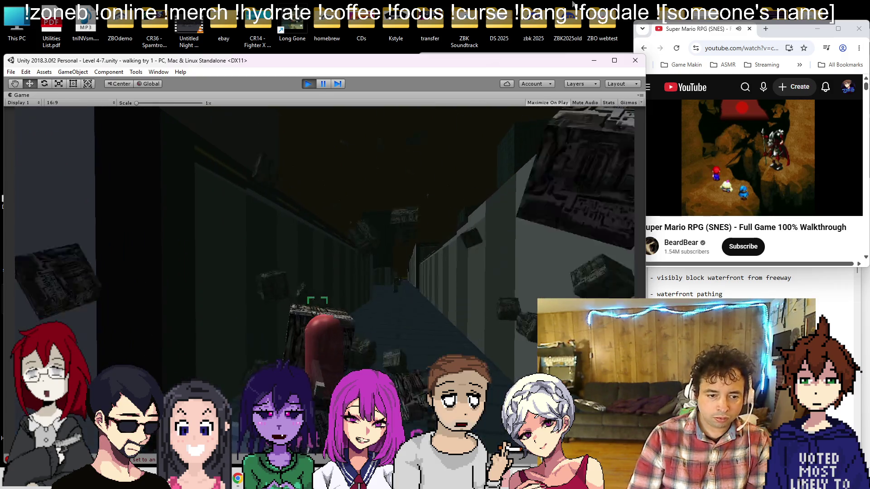
{"action": "key", "text": "w"}
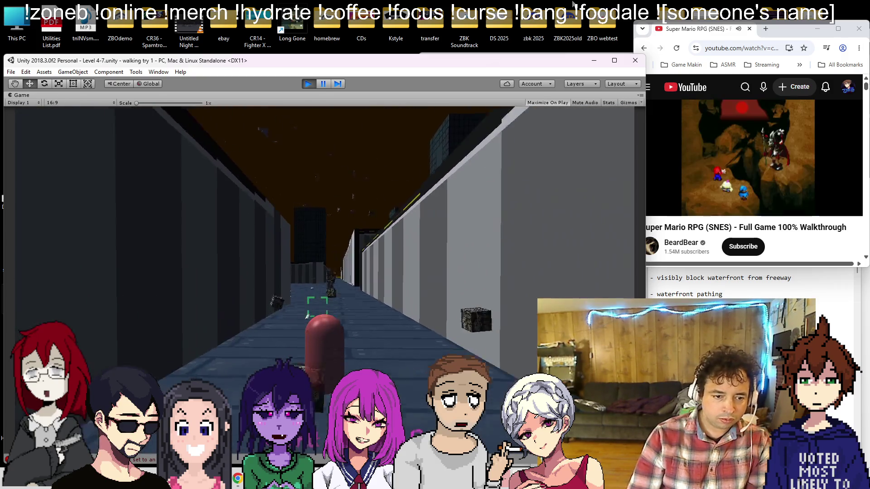
{"action": "key", "text": "w"}
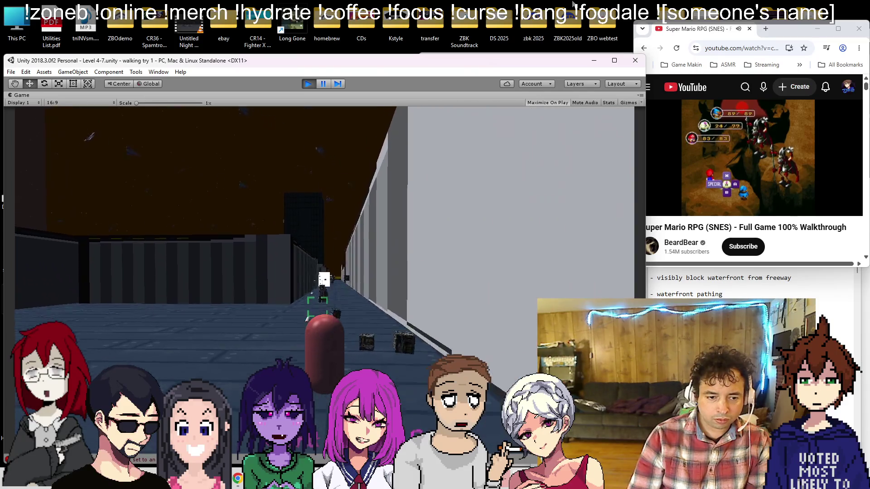
{"action": "key", "text": "w"}
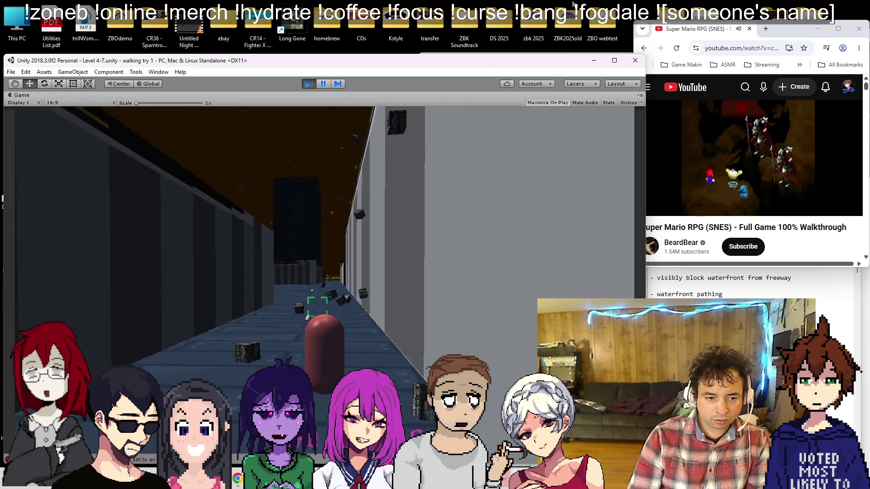
{"action": "key", "text": "w"}
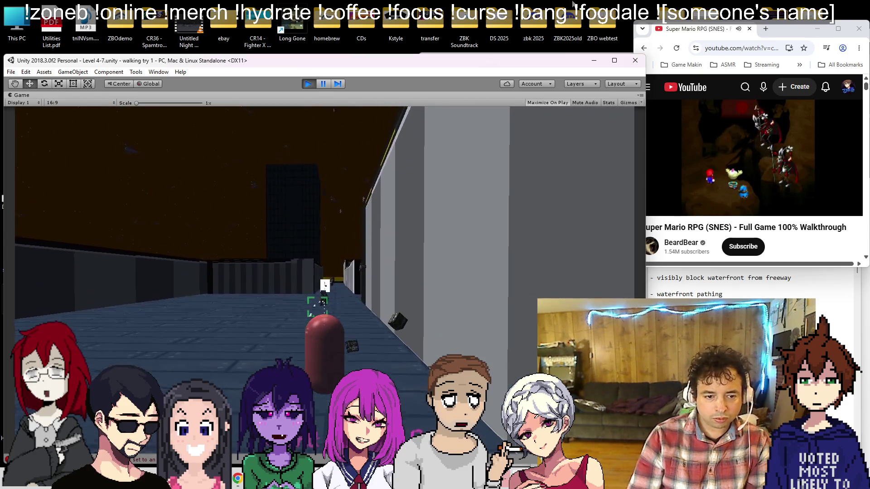
{"action": "key", "text": "w"}
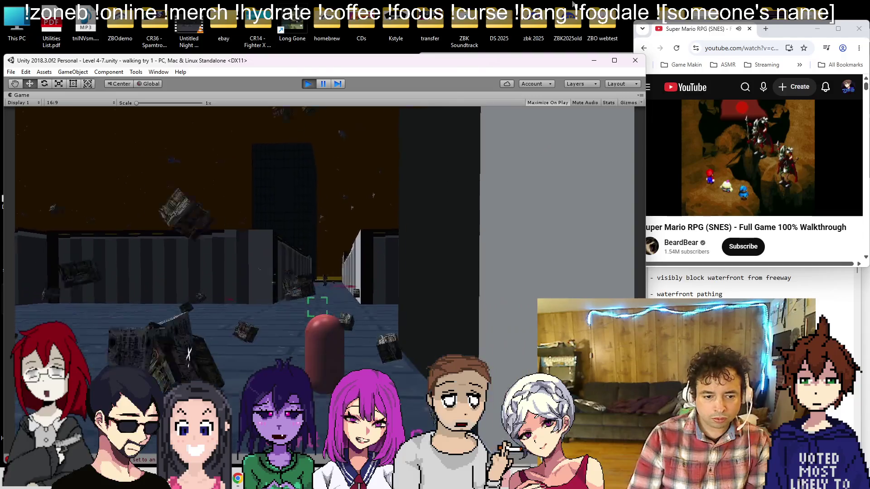
{"action": "key", "text": "w"}
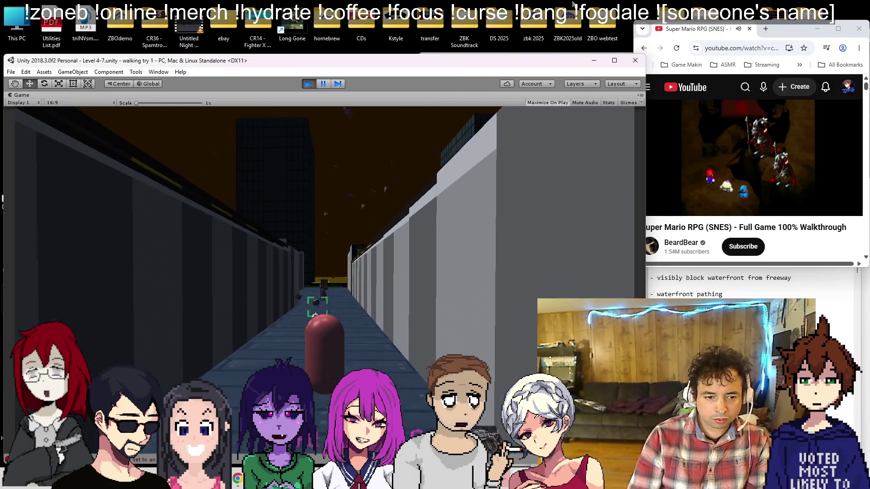
{"action": "key", "text": "w"}
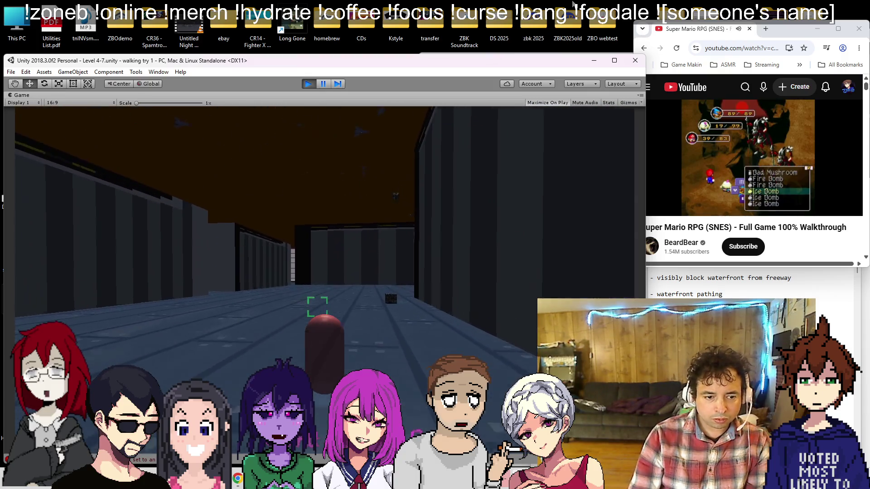
{"action": "key", "text": "a"}
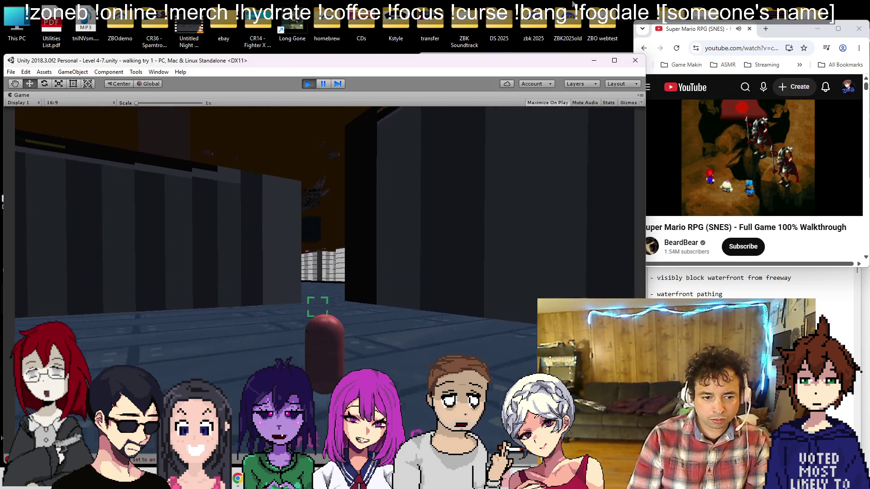
{"action": "key", "text": "w"}
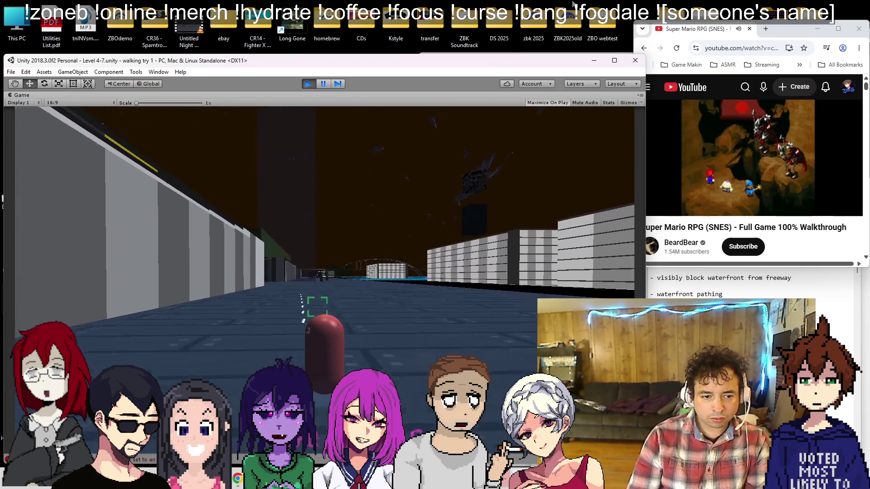
Advance to the building, destroy the enemy, then walk to the grey figure and turn toward the freeway
{"action": "key", "text": "d"}
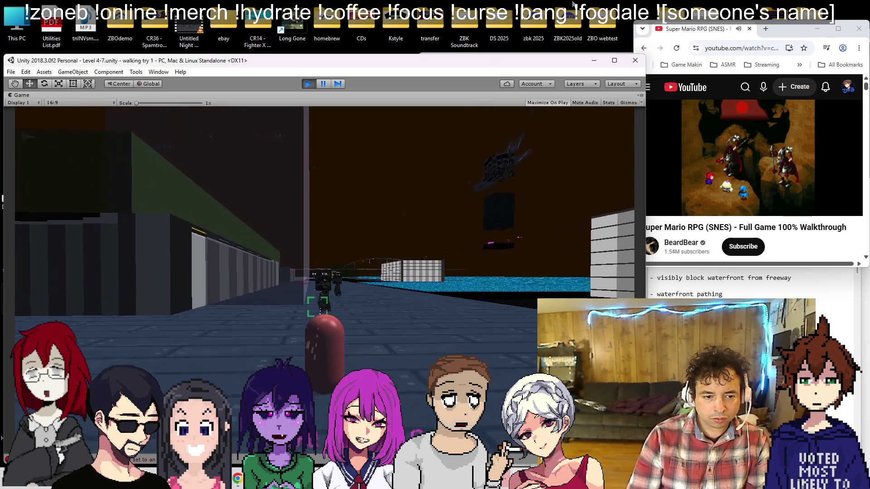
{"action": "key", "text": "w"}
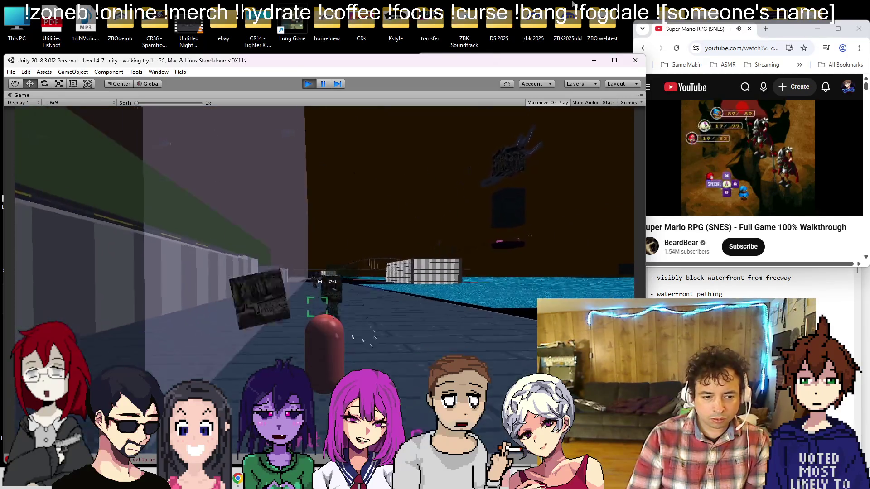
{"action": "key", "text": "w"}
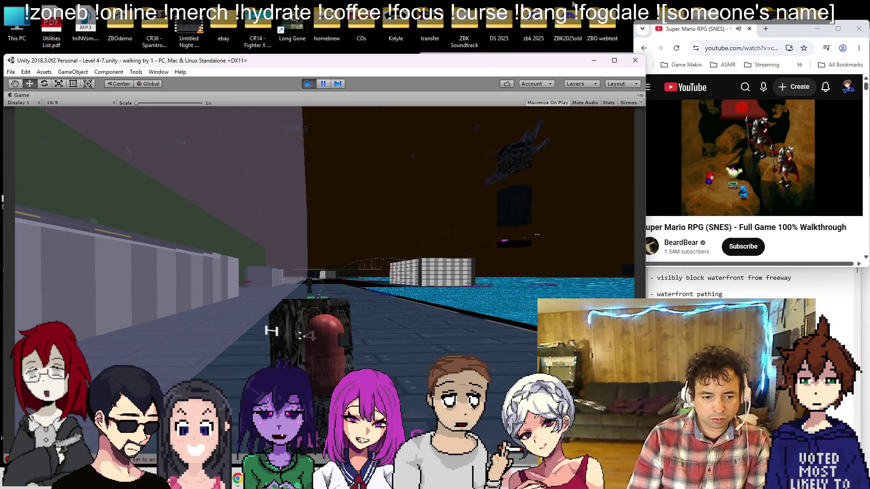
{"action": "key", "text": "w"}
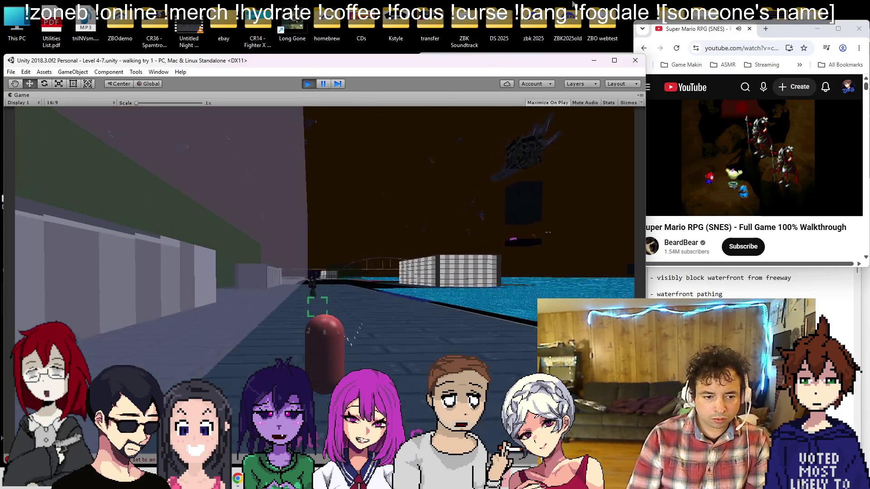
{"action": "key", "text": "w"}
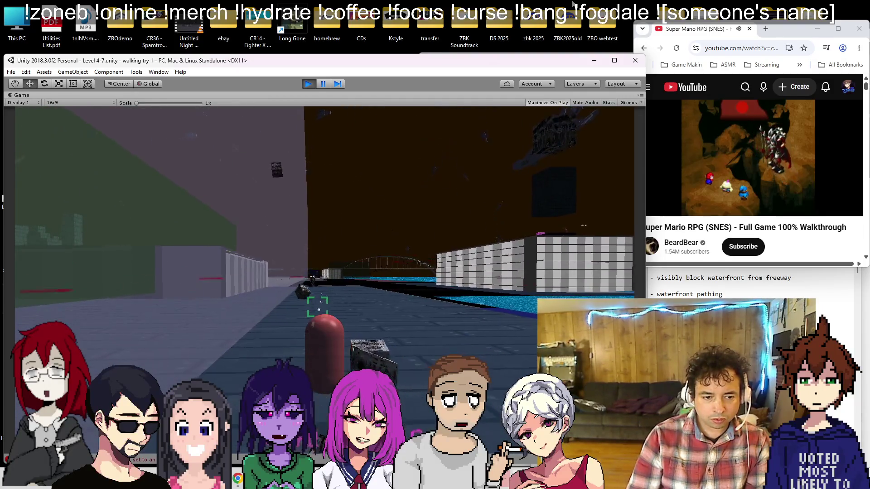
{"action": "key", "text": "w"}
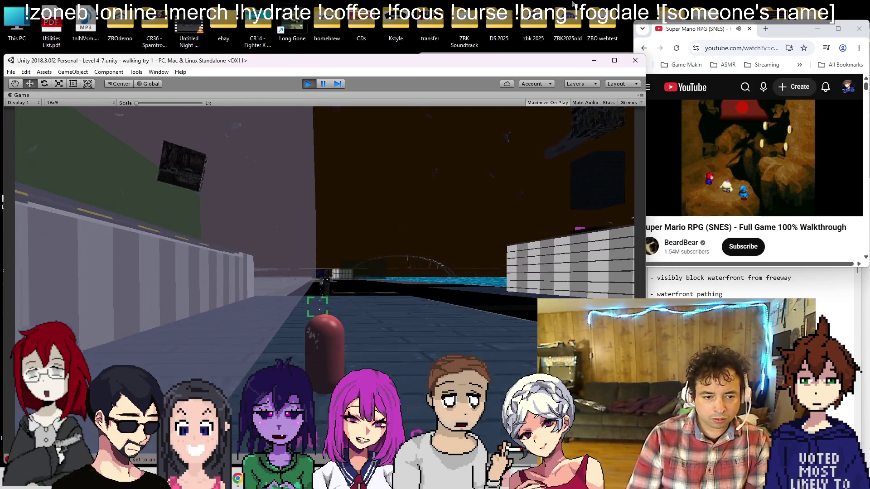
{"action": "key", "text": "w"}
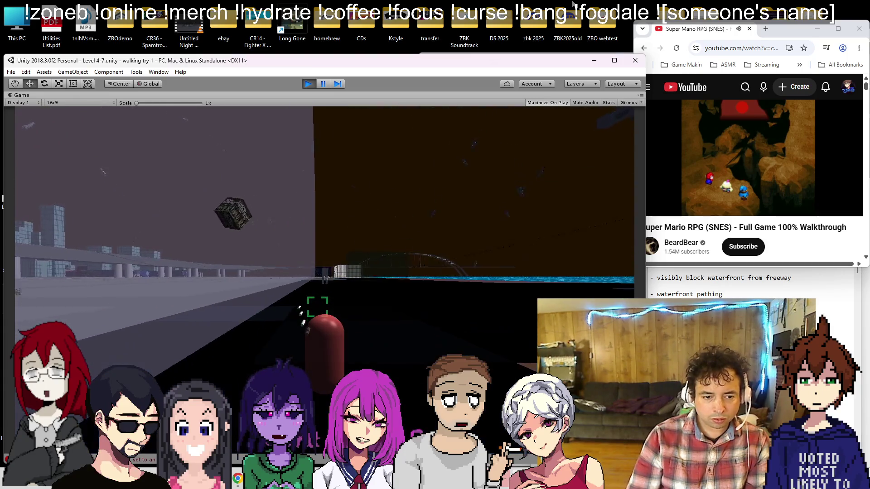
{"action": "key", "text": "w"}
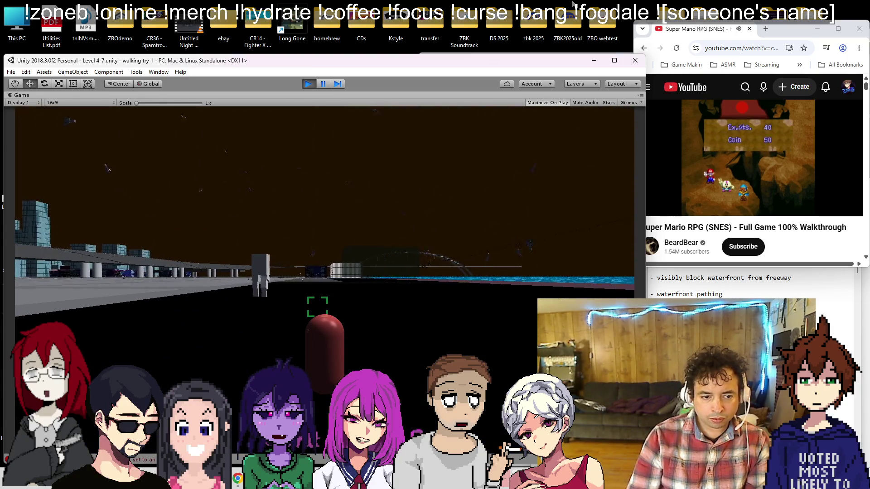
{"action": "key", "text": "w"}
{"action": "key", "text": "d"}
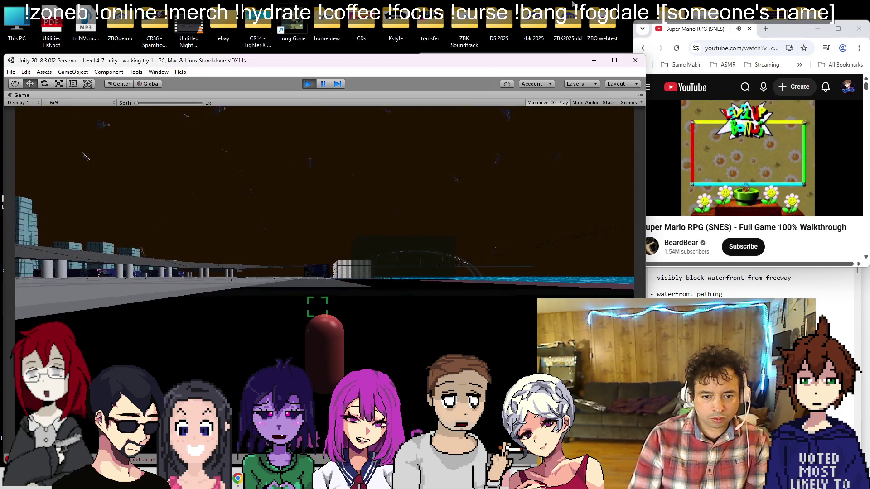
{"action": "key", "text": "a"}
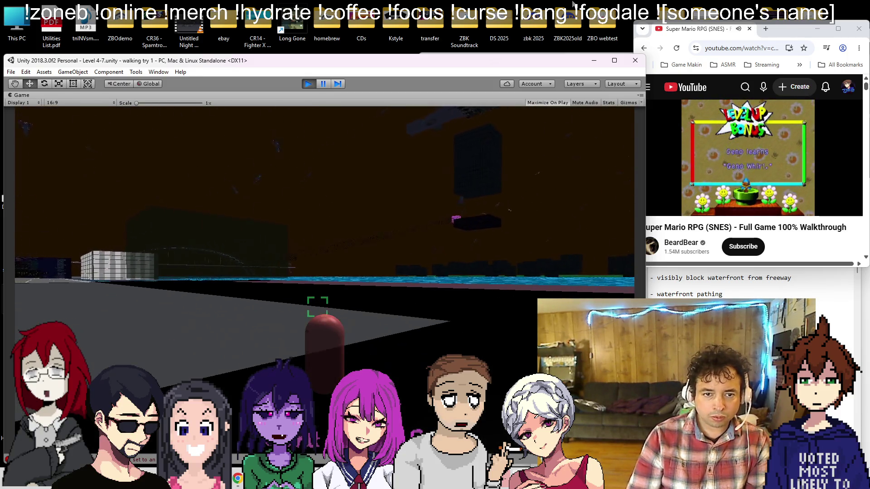
{"action": "key", "text": "a"}
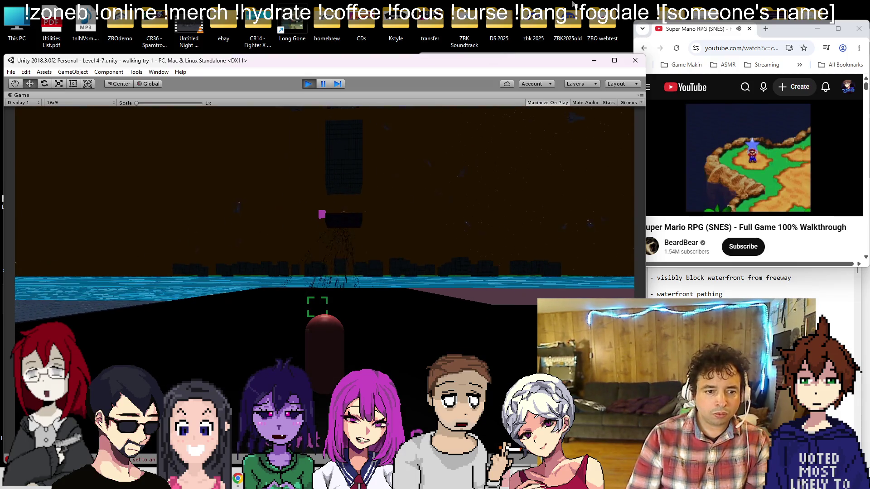
Walk out across the water, past the dark building and onto the purple floor
{"action": "key", "text": "w"}
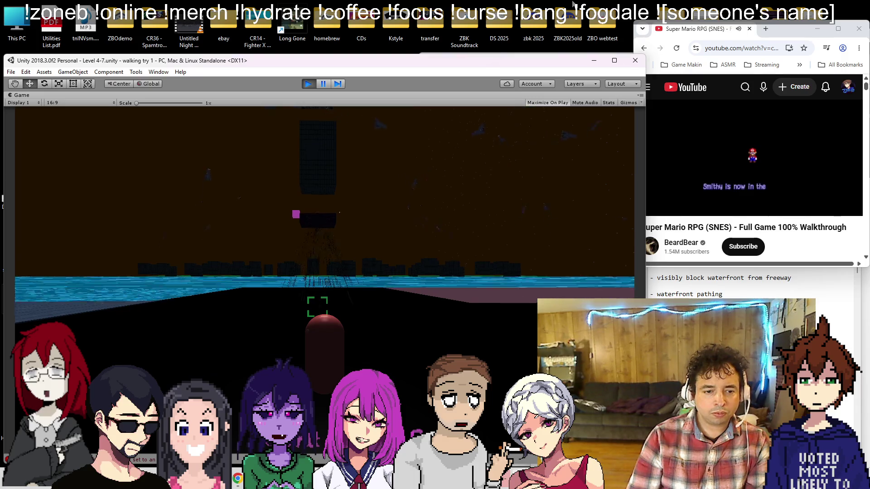
{"action": "key", "text": "w"}
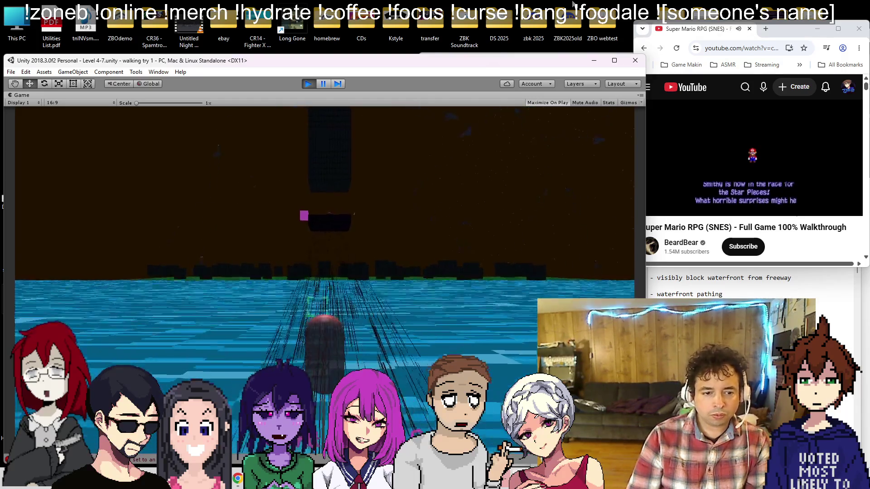
{"action": "key", "text": "w"}
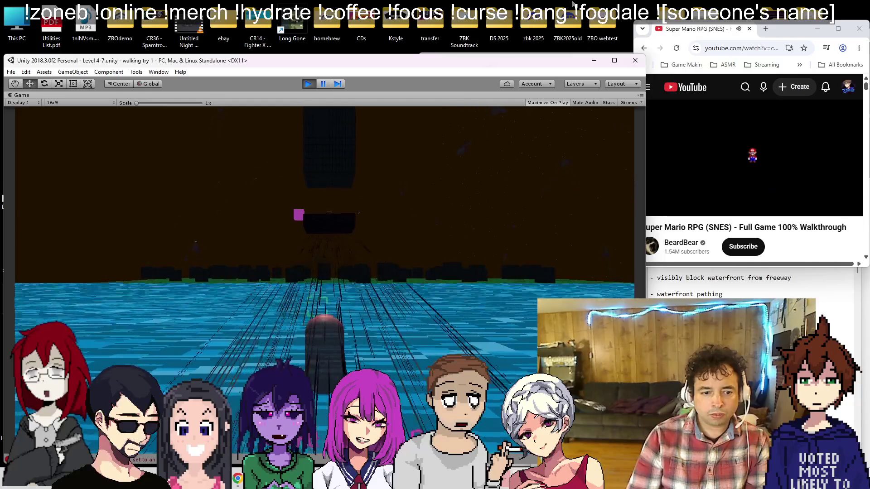
{"action": "key", "text": "w"}
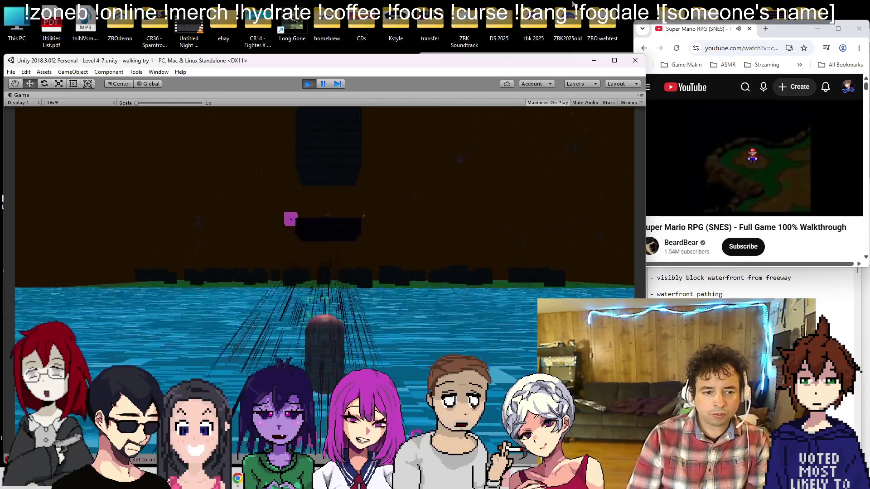
{"action": "key", "text": "w"}
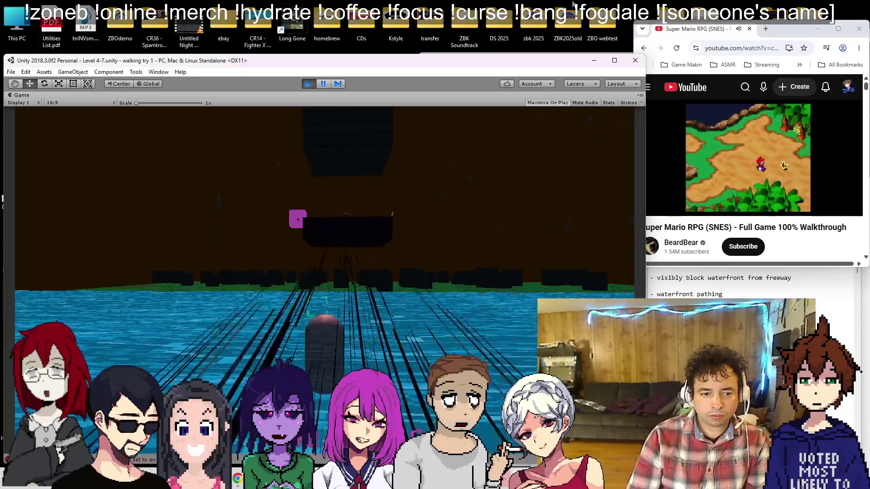
{"action": "key", "text": "w"}
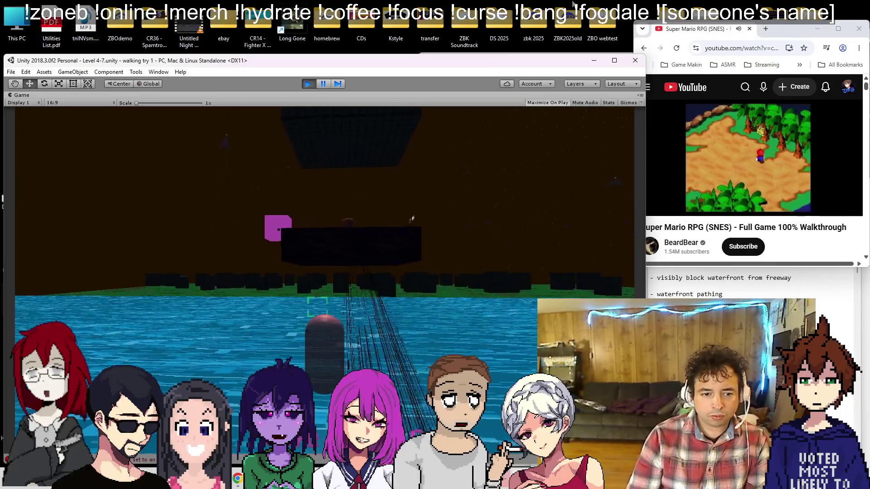
{"action": "key", "text": "w"}
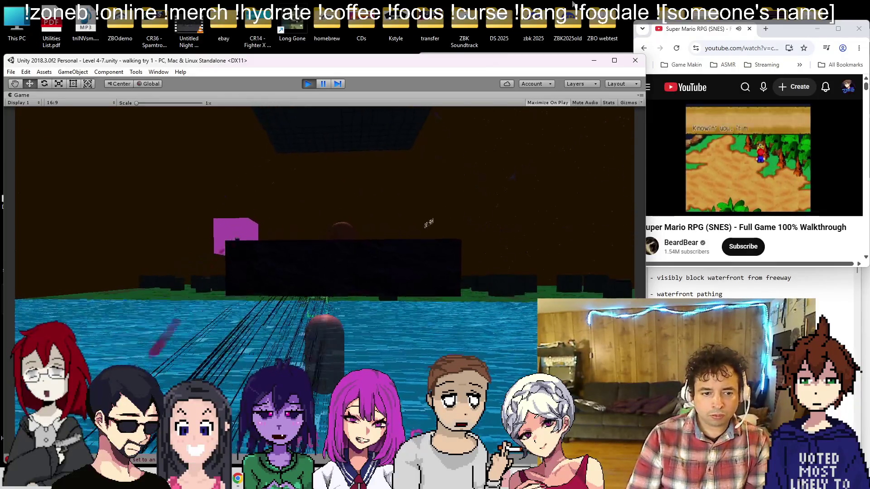
{"action": "key", "text": "w"}
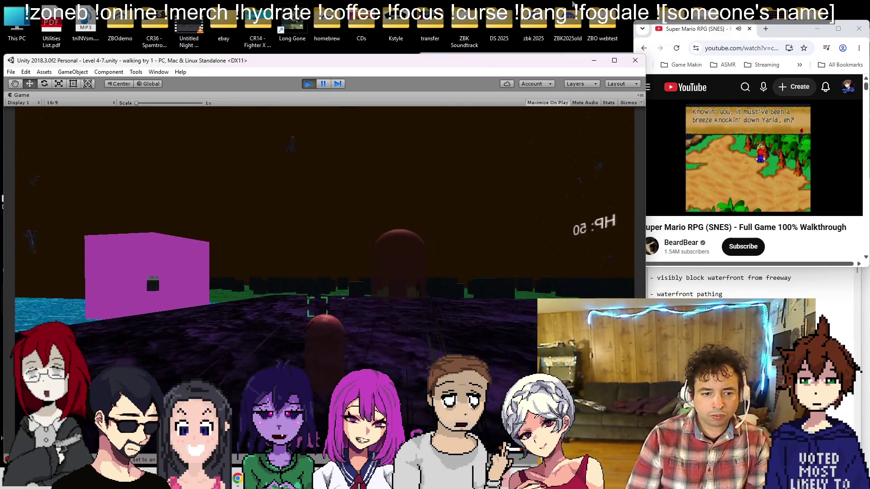
Turn from the pink cube across the water to view the city skyline and spider machine
{"action": "key", "text": "a"}
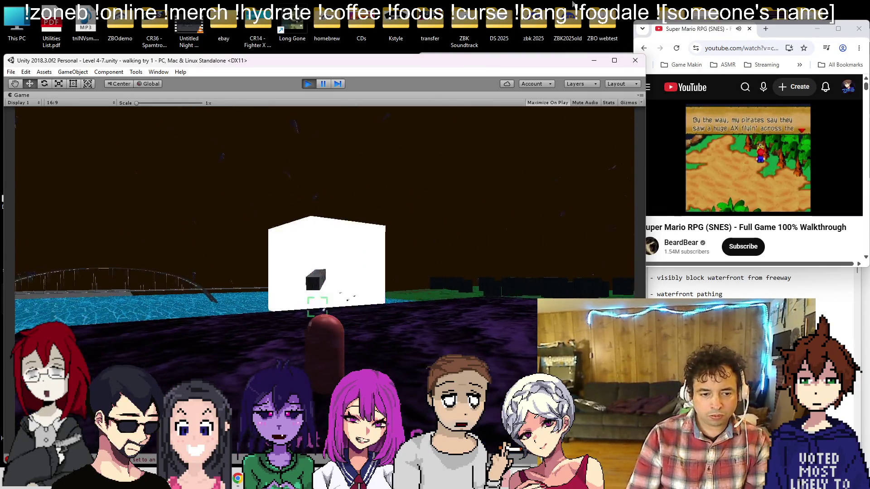
{"action": "key", "text": "d"}
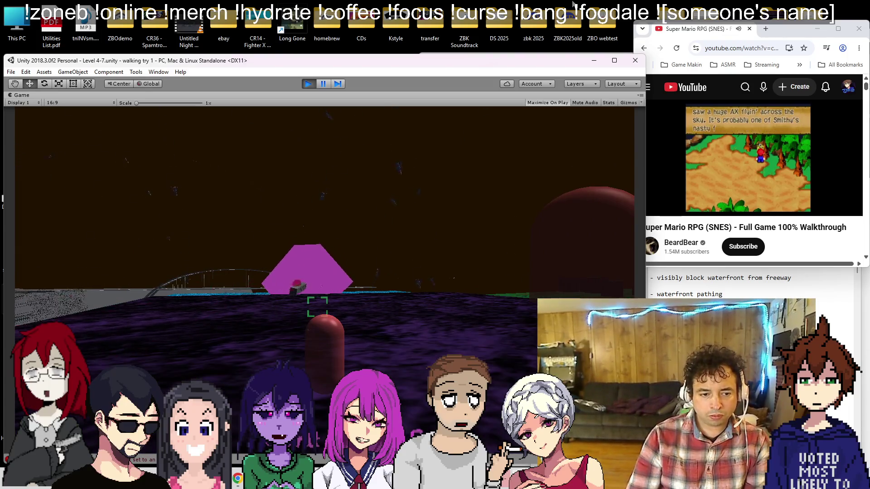
{"action": "key", "text": "d"}
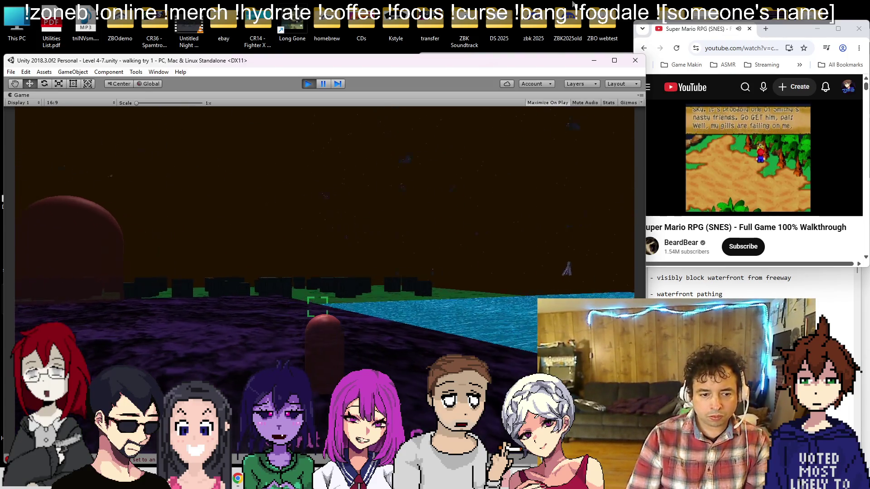
{"action": "key", "text": "d"}
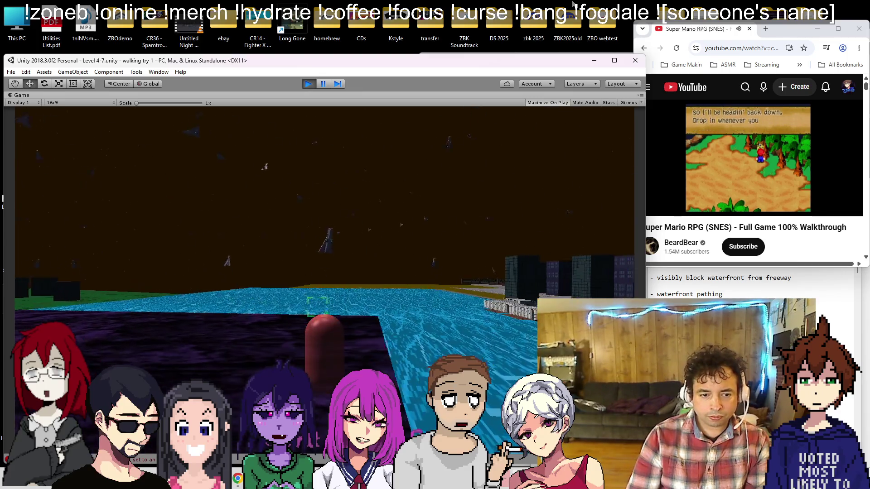
{"action": "key", "text": "d"}
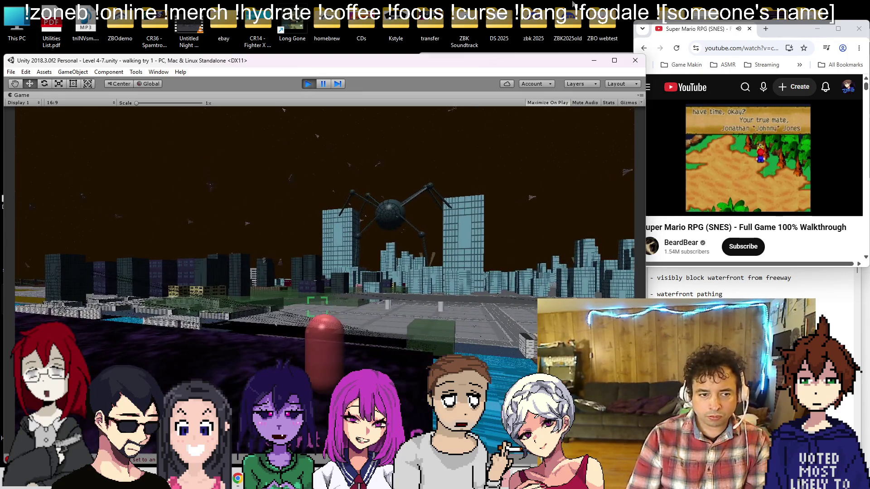
{"action": "key", "text": "d"}
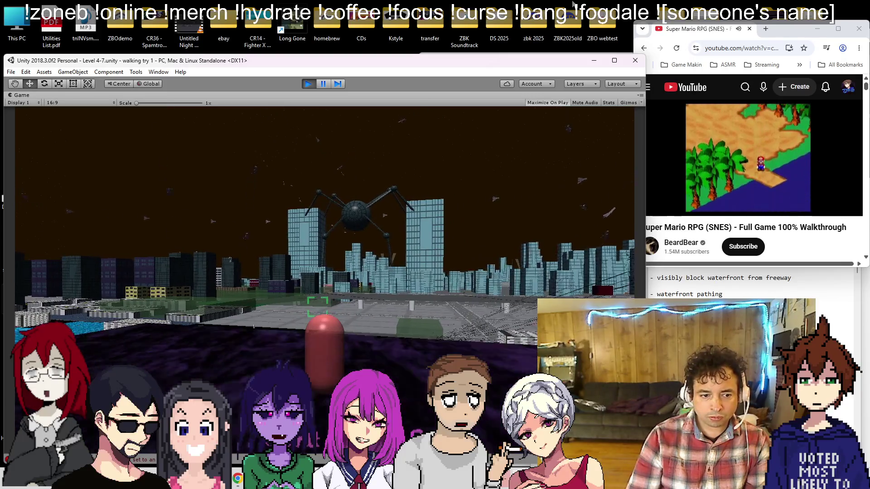
{"action": "key", "text": "d"}
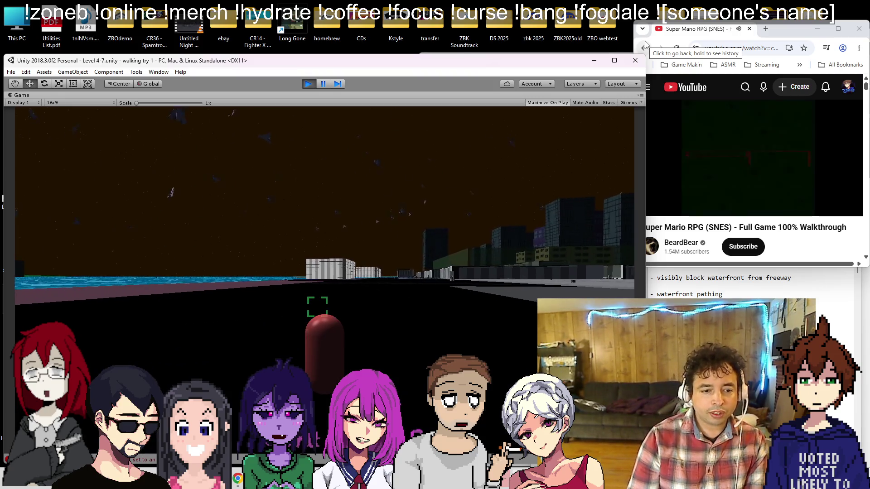
Stop the running playtest to return Level 4-7 to edit mode
{"action": "left_click", "coordinate": [309, 84]}
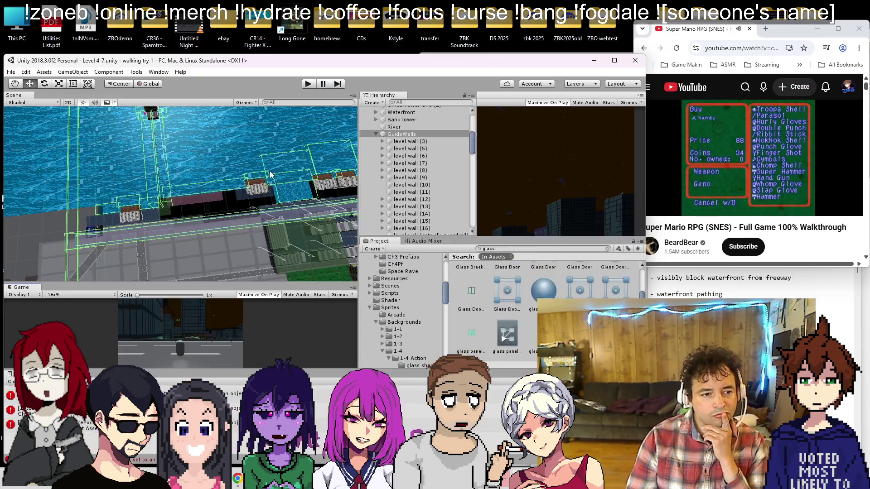
Select the WF (1) pier slab in the Scene view and duplicate it with Ctrl+D into WF (2)
{"action": "mouse_move", "coordinate": [204, 213]}
{"action": "left_mouse_down"}
{"action": "mouse_move", "coordinate": [235, 259]}
{"action": "mouse_move", "coordinate": [183, 167]}
{"action": "mouse_move", "coordinate": [152, 199]}
{"action": "mouse_move", "coordinate": [158, 209]}
{"action": "mouse_move", "coordinate": [89, 111]}
{"action": "mouse_move", "coordinate": [154, 235]}
{"action": "mouse_move", "coordinate": [205, 208]}
{"action": "mouse_move", "coordinate": [181, 183]}
{"action": "mouse_move", "coordinate": [275, 202]}
{"action": "left_mouse_up"}
{"action": "scroll", "coordinate": [152, 202], "scroll_direction": "up", "scroll_amount": 2}
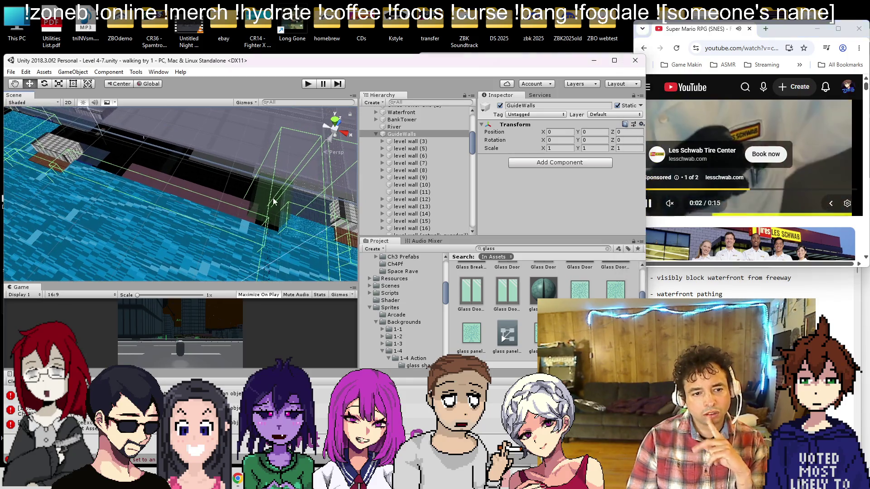
{"action": "left_click", "coordinate": [320, 212]}
{"action": "key", "text": "ctrl+d"}
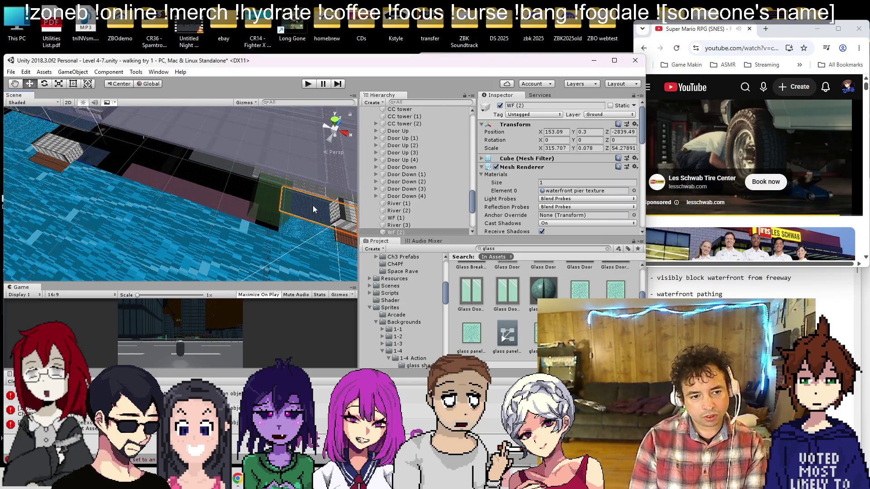
Stretch the WF (2) pier slab longer over the water with the scale handles
{"action": "mouse_move", "coordinate": [139, 132]}
{"action": "left_mouse_down"}
{"action": "mouse_move", "coordinate": [280, 147]}
{"action": "mouse_move", "coordinate": [171, 165]}
{"action": "left_mouse_up"}
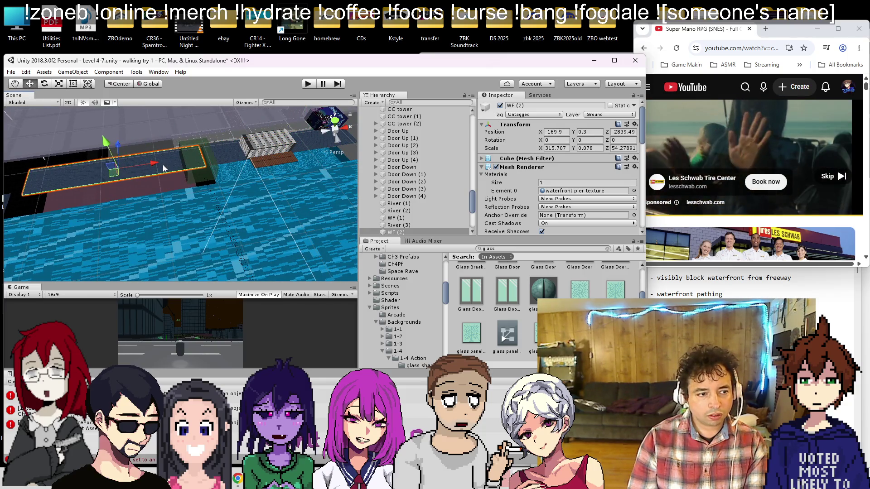
{"action": "left_click", "coordinate": [844, 183]}
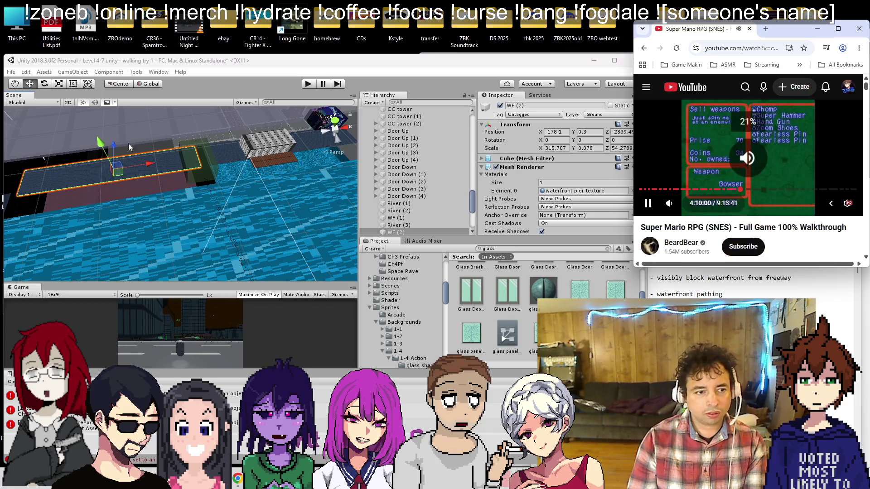
{"action": "scroll", "coordinate": [158, 191], "scroll_direction": "up", "scroll_amount": 5}
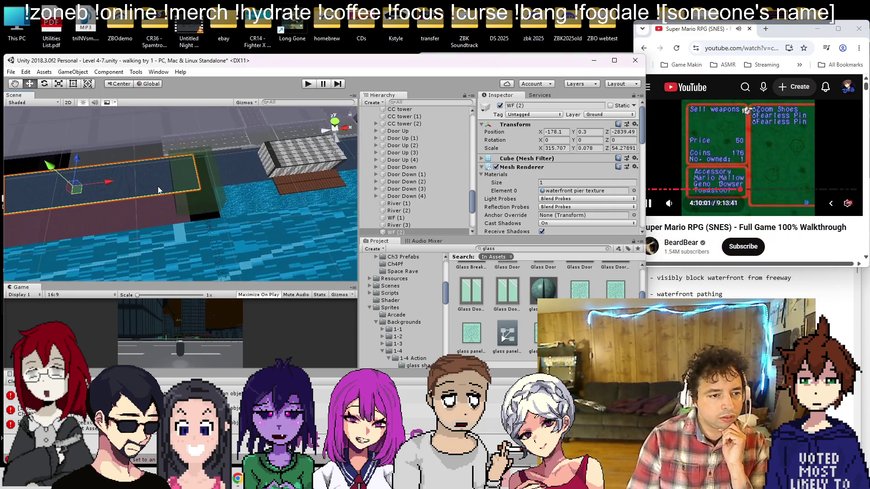
{"action": "scroll", "coordinate": [158, 190], "scroll_direction": "up", "scroll_amount": 5}
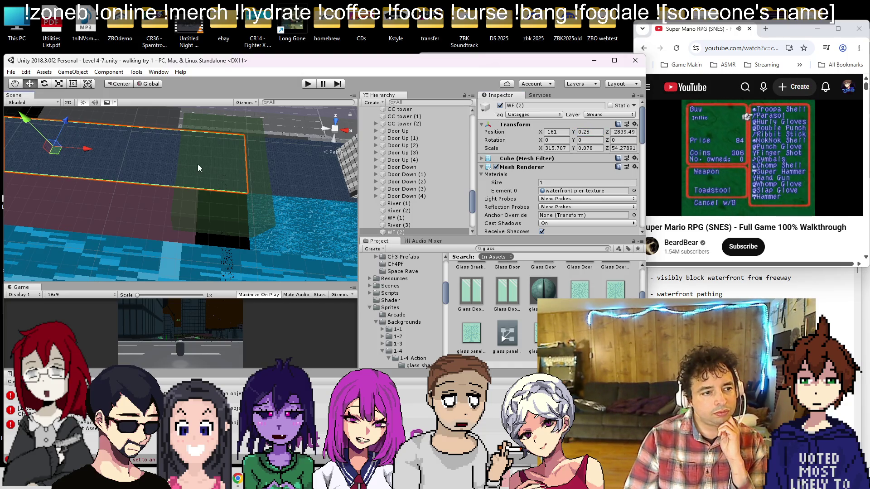
{"action": "left_click_drag", "start_coordinate": [193, 166], "coordinate": [99, 133]}
{"action": "left_click_drag", "start_coordinate": [153, 166], "coordinate": [91, 195]}
{"action": "mouse_move", "coordinate": [213, 167]}
{"action": "left_mouse_down"}
{"action": "mouse_move", "coordinate": [337, 141]}
{"action": "mouse_move", "coordinate": [272, 209]}
{"action": "mouse_move", "coordinate": [136, 219]}
{"action": "mouse_move", "coordinate": [208, 199]}
{"action": "mouse_move", "coordinate": [211, 208]}
{"action": "mouse_move", "coordinate": [151, 207]}
{"action": "left_mouse_up"}
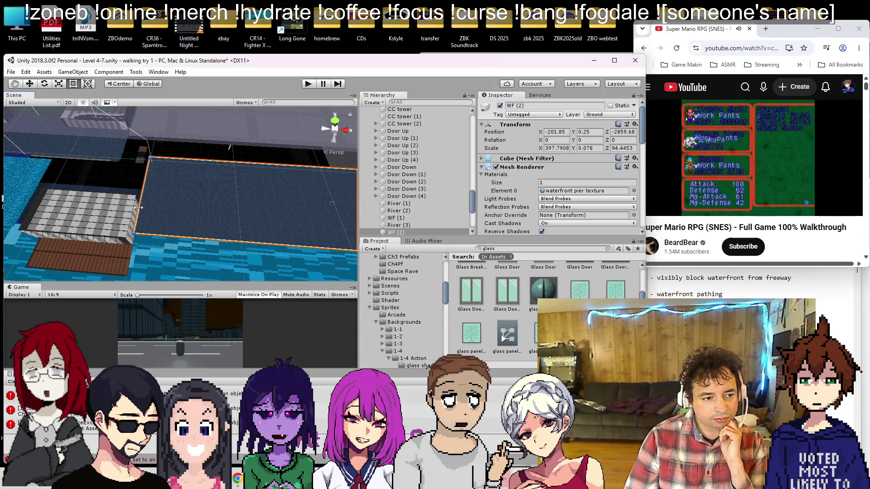
Reselect WF (2) and undo the extra WF (3) pier slab copy
{"action": "left_click", "coordinate": [100, 191]}
{"action": "mouse_move", "coordinate": [100, 191]}
{"action": "left_mouse_down"}
{"action": "mouse_move", "coordinate": [33, 133]}
{"action": "mouse_move", "coordinate": [186, 269]}
{"action": "mouse_move", "coordinate": [165, 214]}
{"action": "mouse_move", "coordinate": [121, 223]}
{"action": "mouse_move", "coordinate": [159, 211]}
{"action": "mouse_move", "coordinate": [53, 207]}
{"action": "mouse_move", "coordinate": [137, 188]}
{"action": "mouse_move", "coordinate": [153, 168]}
{"action": "mouse_move", "coordinate": [227, 170]}
{"action": "left_mouse_up"}
{"action": "left_click", "coordinate": [160, 243]}
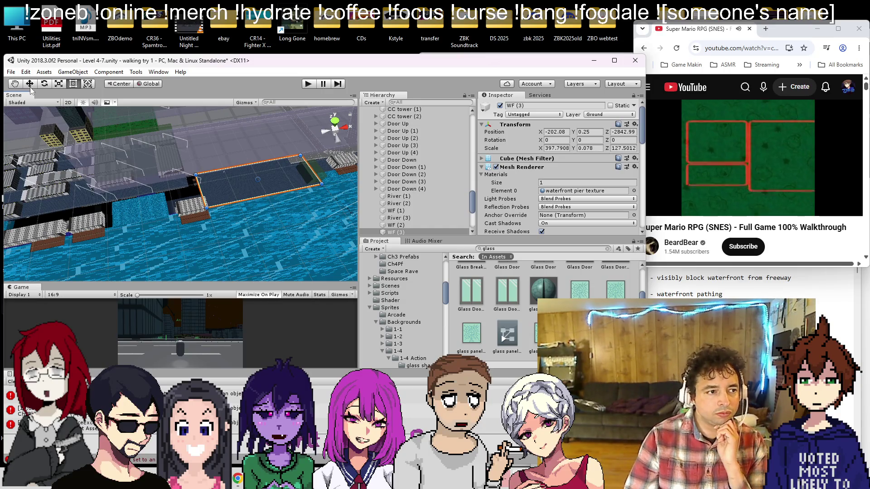
{"action": "key", "text": "ctrl+z"}
Shift the WF (3) pier slab to X -458.9, Z -2844.48 and save the Level 4-7 scene
{"action": "left_click", "coordinate": [273, 186]}
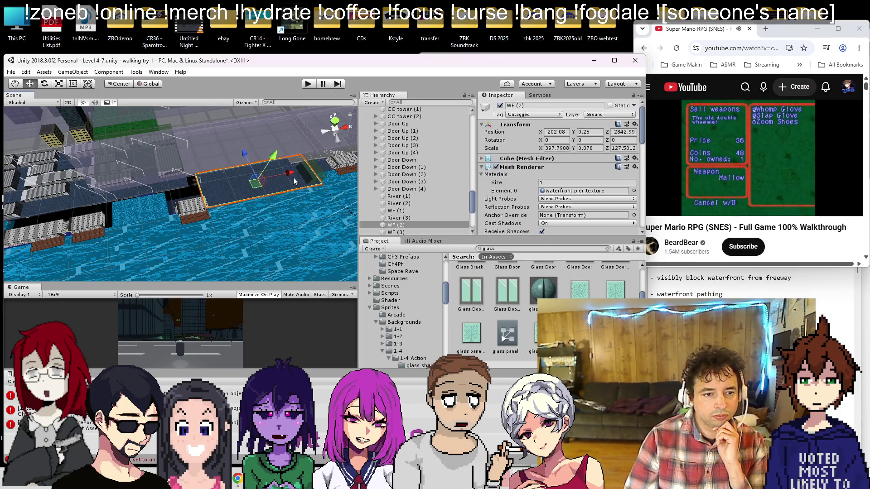
{"action": "left_click_drag", "start_coordinate": [295, 186], "coordinate": [241, 182]}
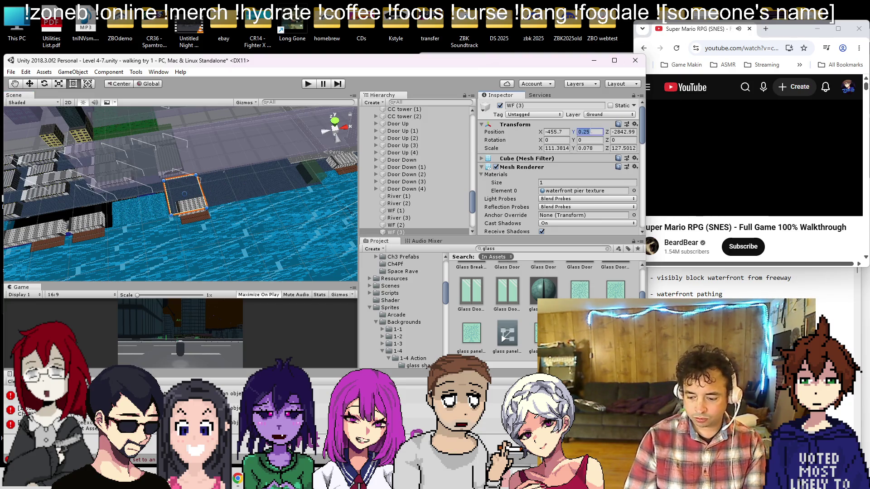
{"action": "key", "text": "f"}
{"action": "mouse_move", "coordinate": [151, 170]}
{"action": "left_mouse_down"}
{"action": "mouse_move", "coordinate": [171, 186]}
{"action": "mouse_move", "coordinate": [175, 159]}
{"action": "mouse_move", "coordinate": [156, 197]}
{"action": "mouse_move", "coordinate": [187, 196]}
{"action": "mouse_move", "coordinate": [128, 196]}
{"action": "mouse_move", "coordinate": [153, 207]}
{"action": "mouse_move", "coordinate": [117, 206]}
{"action": "mouse_move", "coordinate": [300, 199]}
{"action": "mouse_move", "coordinate": [154, 184]}
{"action": "mouse_move", "coordinate": [252, 257]}
{"action": "mouse_move", "coordinate": [239, 235]}
{"action": "mouse_move", "coordinate": [242, 202]}
{"action": "mouse_move", "coordinate": [199, 170]}
{"action": "left_mouse_up"}
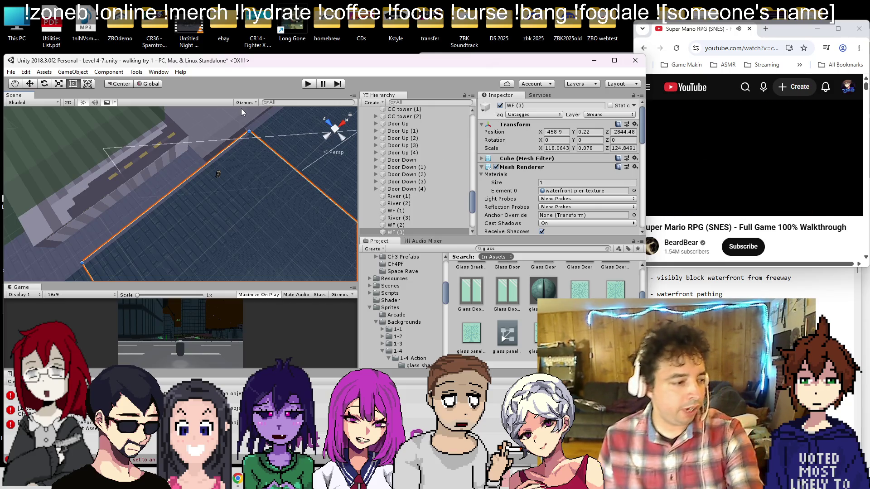
{"action": "key", "text": "ctrl+s"}
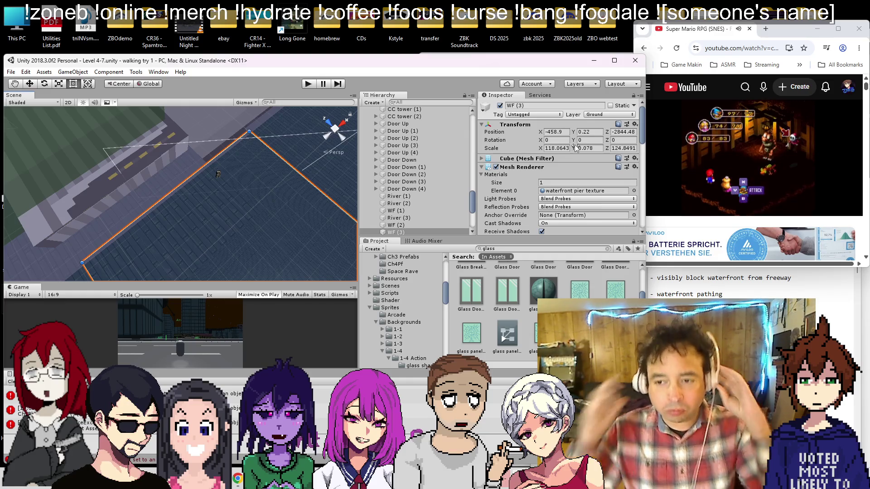
Bring the Notepad notes window forward and then minimize it
{"action": "left_click", "coordinate": [808, 284]}
{"action": "left_click", "coordinate": [810, 243]}
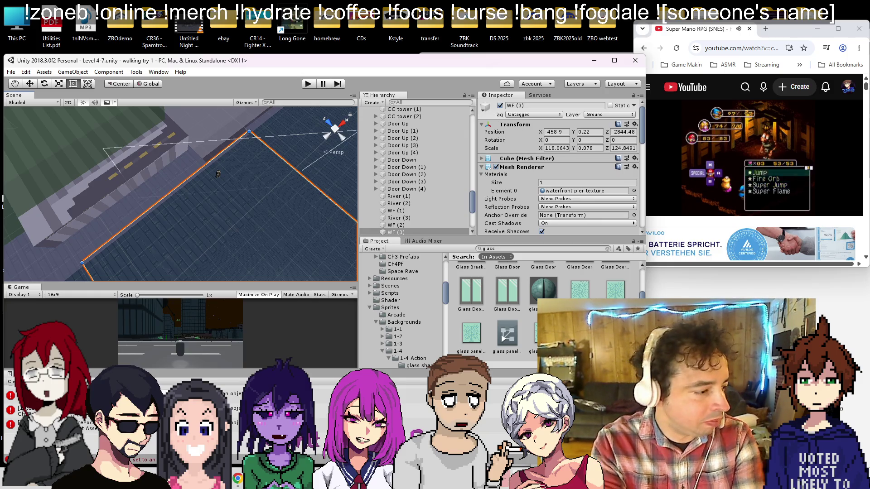
Launch OBS, change StatusText to 'tark break then more dev (probably)', then minimize OBS
{"action": "left_click", "coordinate": [614, 60]}
{"action": "left_click", "coordinate": [505, 96]}
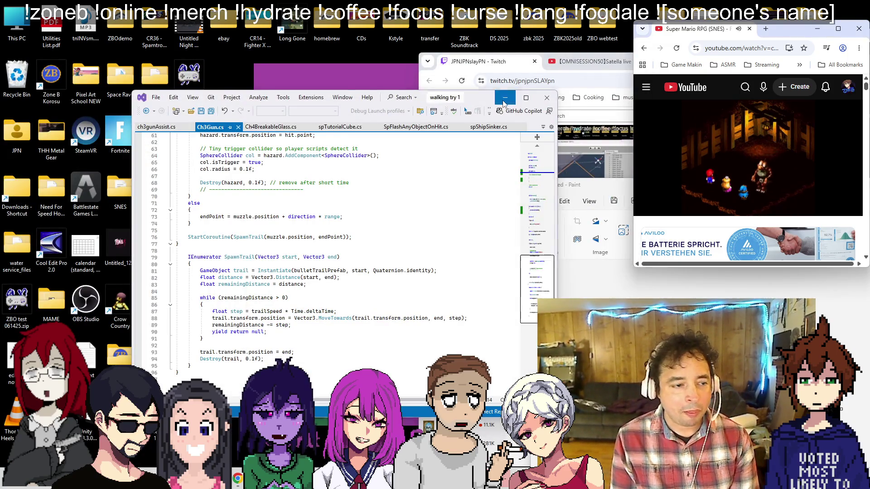
{"action": "double_click", "coordinate": [83, 320]}
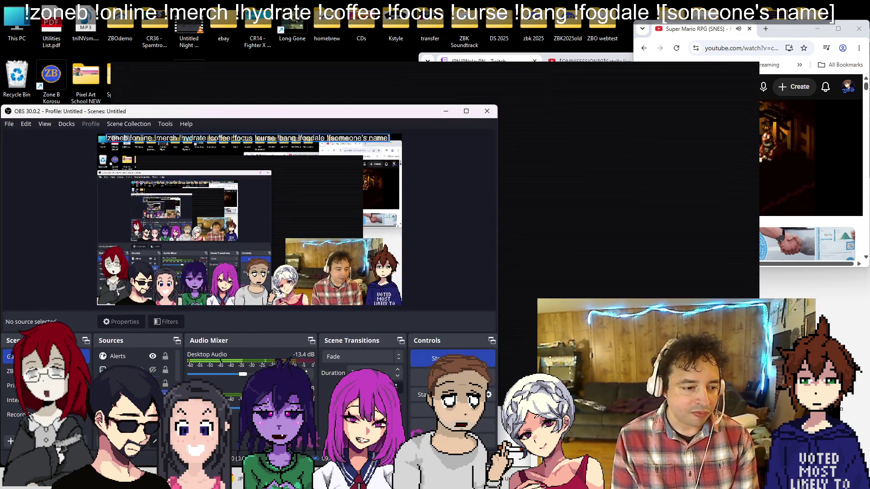
{"action": "double_click", "coordinate": [176, 254]}
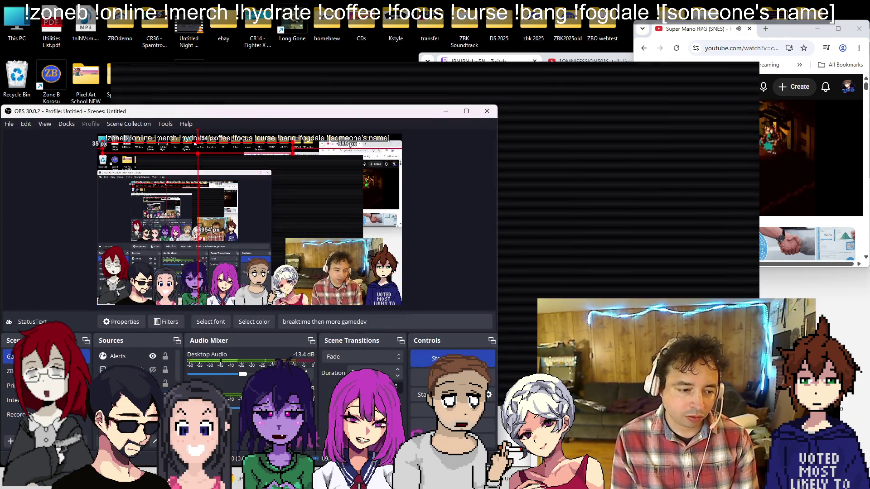
{"action": "triple_click", "coordinate": [285, 334]}
{"action": "type", "text": "b"}
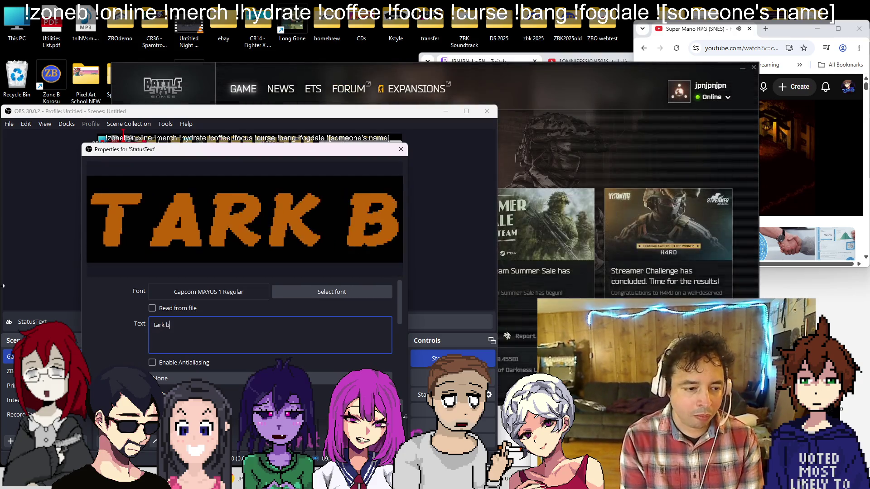
{"action": "type", "text": "reak then more dev (probably)"}
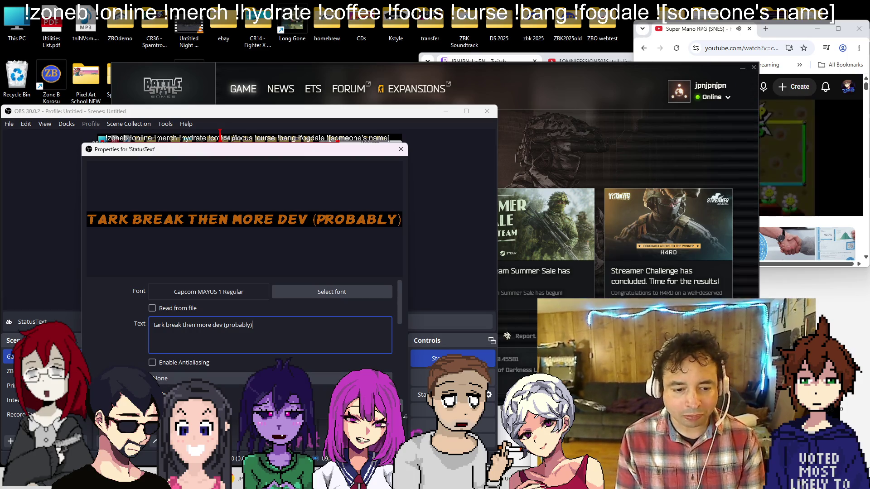
{"action": "left_click", "coordinate": [349, 476]}
{"action": "key", "text": "super+Down"}
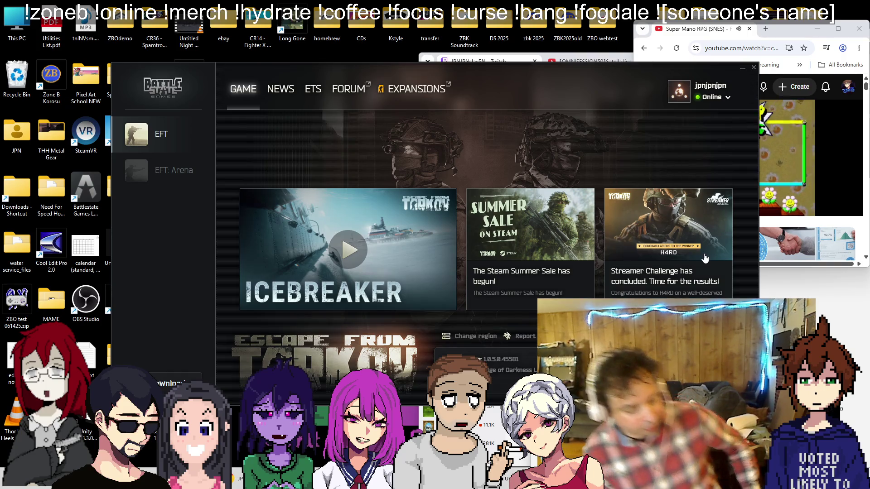
Minimize the launcher while Escape from Tarkov loads, glance at OBS, then hide it again
{"action": "key", "text": "super+Down"}
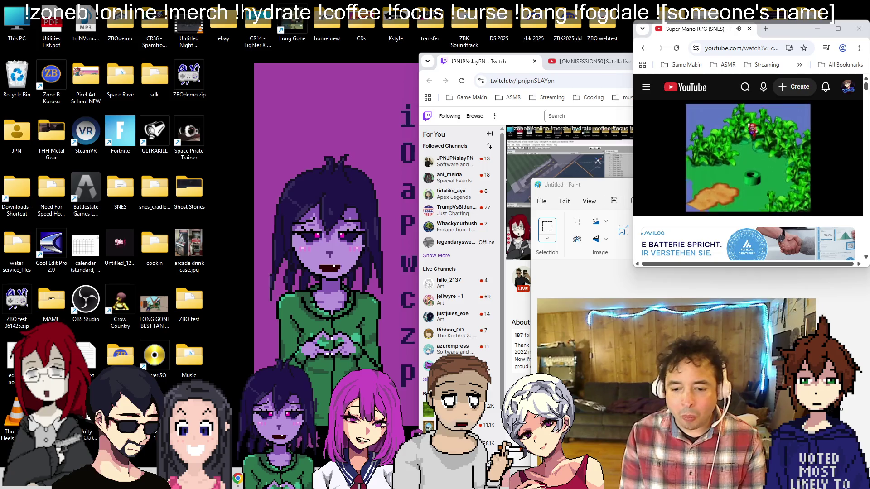
{"action": "key", "text": "alt+Tab"}
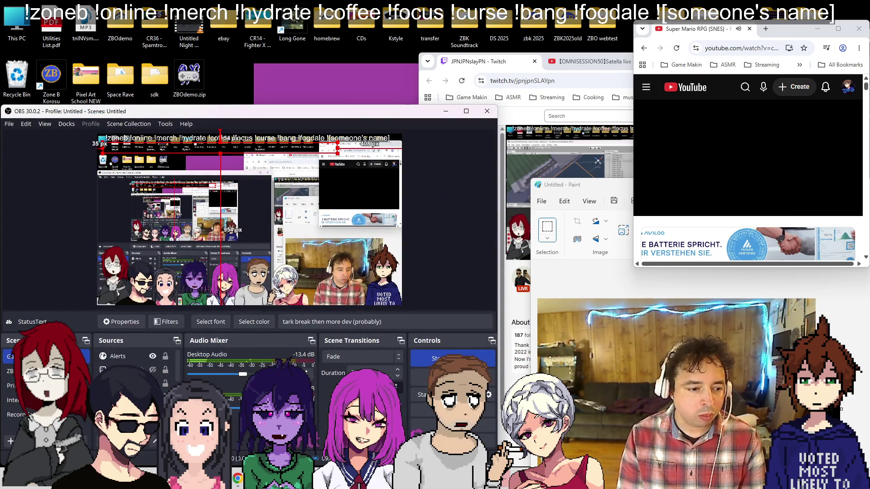
{"action": "left_click", "coordinate": [446, 111]}
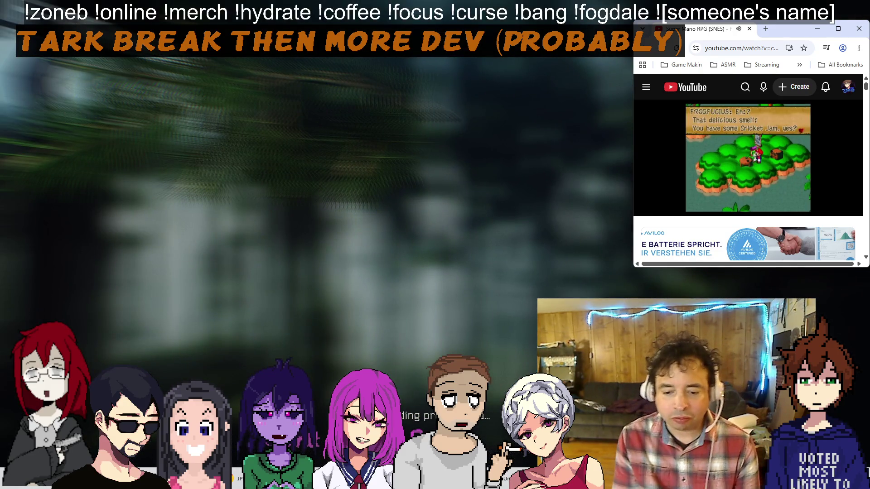
{"action": "key", "text": "alt+Tab"}
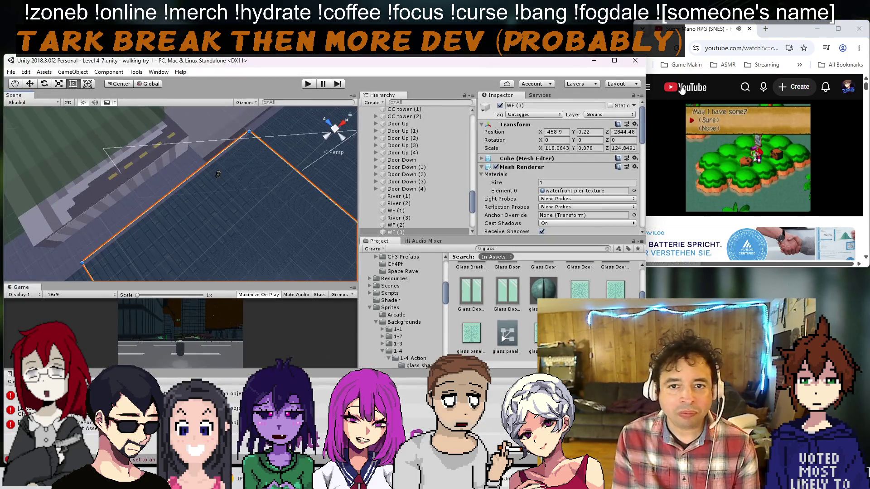
{"action": "key", "text": "alt+Tab"}
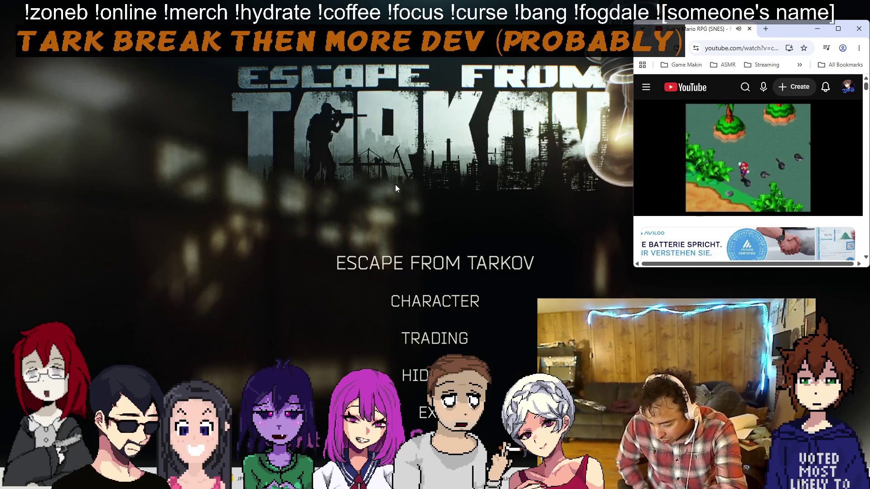
{"action": "left_click", "coordinate": [424, 300]}
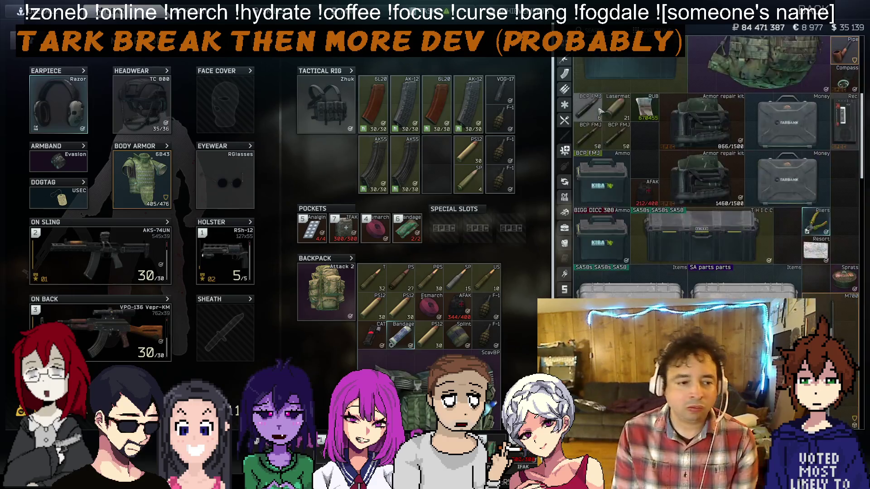
Repair the AKS-74UN and VPO-136 rifles with the weapon repair kit
{"action": "scroll", "coordinate": [607, 134], "scroll_direction": "down", "scroll_amount": 10}
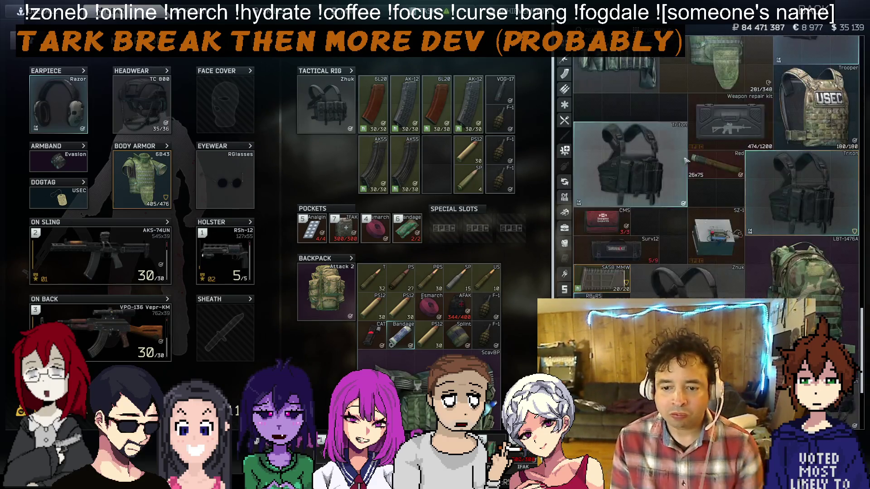
{"action": "mouse_move", "coordinate": [731, 137]}
{"action": "left_mouse_down"}
{"action": "mouse_move", "coordinate": [290, 208]}
{"action": "mouse_move", "coordinate": [108, 253]}
{"action": "left_mouse_up"}
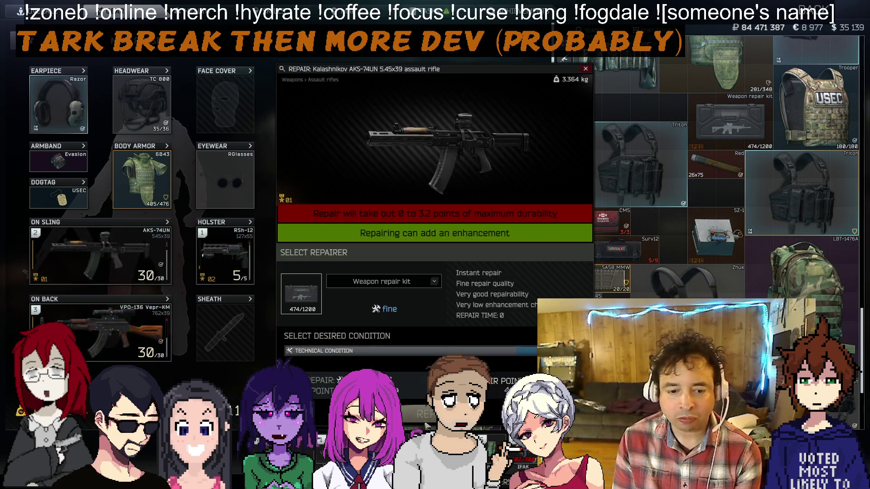
{"action": "left_click", "coordinate": [426, 415]}
{"action": "left_click", "coordinate": [586, 69]}
{"action": "mouse_move", "coordinate": [730, 122]}
{"action": "left_mouse_down"}
{"action": "mouse_move", "coordinate": [135, 326]}
{"action": "mouse_move", "coordinate": [109, 326]}
{"action": "left_mouse_up"}
{"action": "left_click", "coordinate": [426, 414]}
{"action": "scroll", "coordinate": [697, 289], "scroll_direction": "down", "scroll_amount": 5}
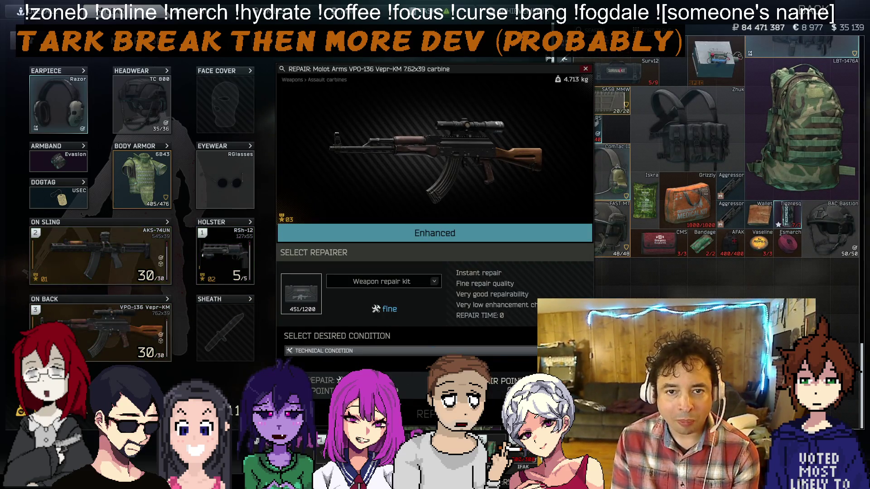
{"action": "left_click", "coordinate": [585, 69]}
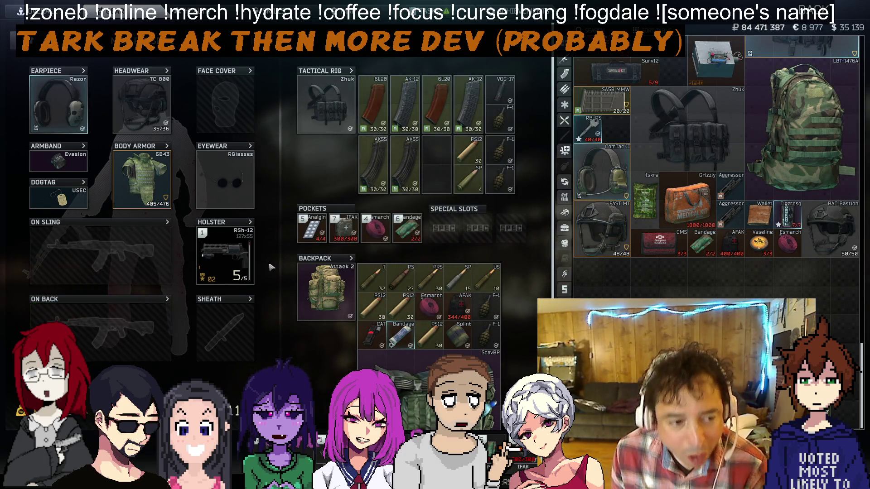
Strip a mod off the RSh-12 revolver and store it in a backpack
{"action": "double_click", "coordinate": [224, 256]}
{"action": "left_click_drag", "start_coordinate": [434, 385], "coordinate": [435, 385]}
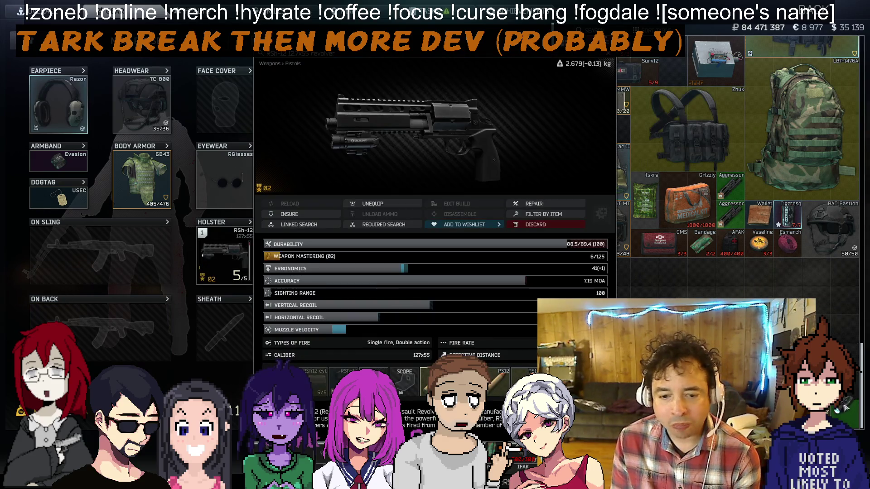
{"action": "left_click_drag", "start_coordinate": [844, 408], "coordinate": [845, 408]}
{"action": "key", "text": "Escape"}
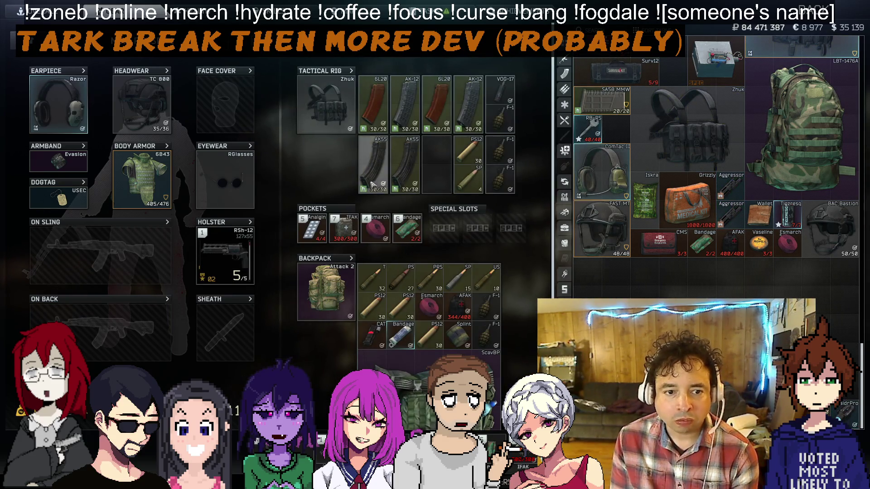
Send the 6L20, AK-12 and AK55 magazines and rig cartridges to the stash
{"action": "left_click", "coordinate": [378, 129], "text": "ctrl"}
{"action": "left_click", "coordinate": [404, 116], "text": "ctrl"}
{"action": "left_click", "coordinate": [419, 168], "text": "ctrl"}
{"action": "left_click", "coordinate": [437, 109], "text": "ctrl"}
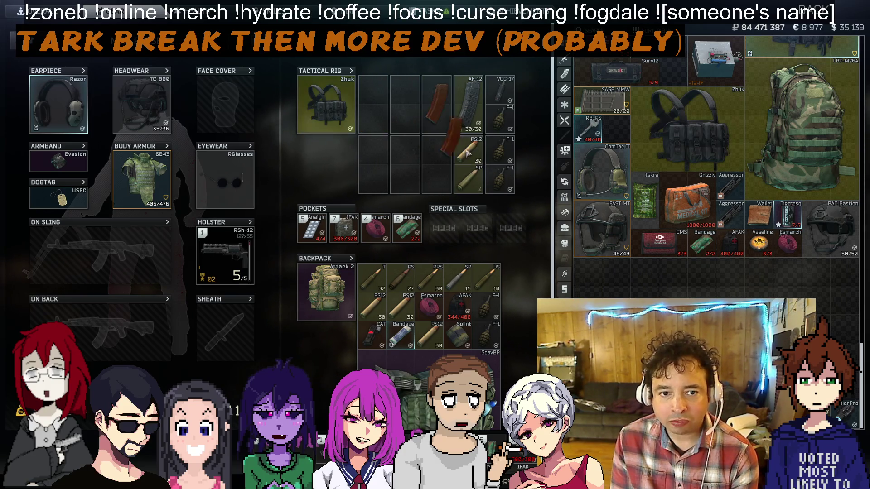
{"action": "mouse_move", "coordinate": [481, 118]}
{"action": "left_mouse_down"}
{"action": "mouse_move", "coordinate": [490, 136]}
{"action": "mouse_move", "coordinate": [802, 131]}
{"action": "left_mouse_up"}
{"action": "left_click_drag", "start_coordinate": [469, 150], "coordinate": [801, 131]}
{"action": "mouse_move", "coordinate": [469, 179]}
{"action": "left_mouse_down"}
{"action": "mouse_move", "coordinate": [572, 256]}
{"action": "mouse_move", "coordinate": [802, 131]}
{"action": "left_mouse_up"}
Move the PS, PRS, SP, US and PS12 cartridge packs into storage
{"action": "scroll", "coordinate": [408, 226], "scroll_direction": "down", "scroll_amount": 2}
{"action": "left_click_drag", "start_coordinate": [371, 222], "coordinate": [802, 131]}
{"action": "left_click_drag", "start_coordinate": [411, 212], "coordinate": [802, 132]}
{"action": "left_click_drag", "start_coordinate": [438, 221], "coordinate": [801, 131]}
{"action": "left_click_drag", "start_coordinate": [472, 231], "coordinate": [802, 131]}
{"action": "left_click_drag", "start_coordinate": [371, 249], "coordinate": [802, 131]}
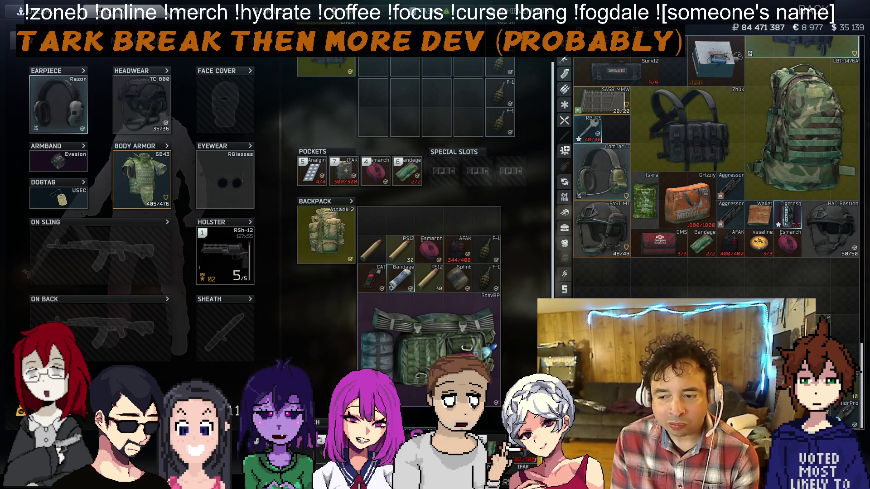
{"action": "left_click_drag", "start_coordinate": [401, 249], "coordinate": [802, 131]}
Stash the Esmarch tourniquet and AFAK first aid kit from the backpack
{"action": "left_click_drag", "start_coordinate": [428, 249], "coordinate": [518, 300]}
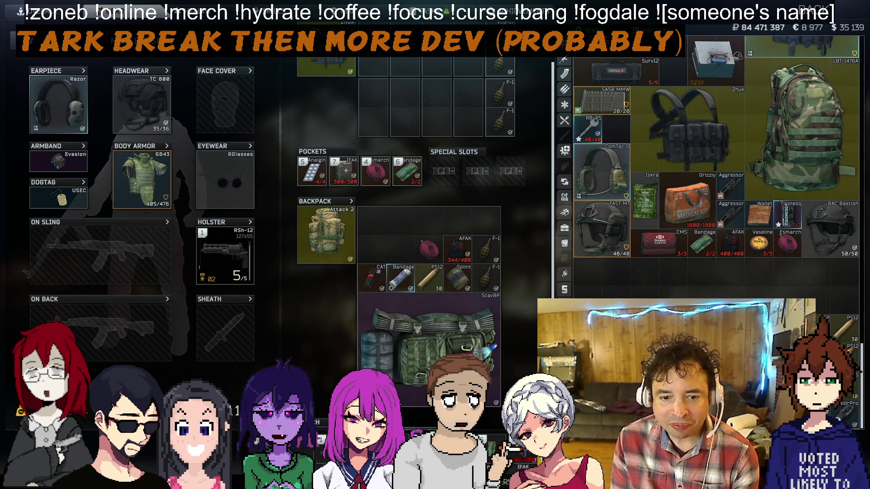
{"action": "left_click_drag", "start_coordinate": [585, 295], "coordinate": [587, 294]}
{"action": "left_click", "coordinate": [454, 248], "text": "ctrl"}
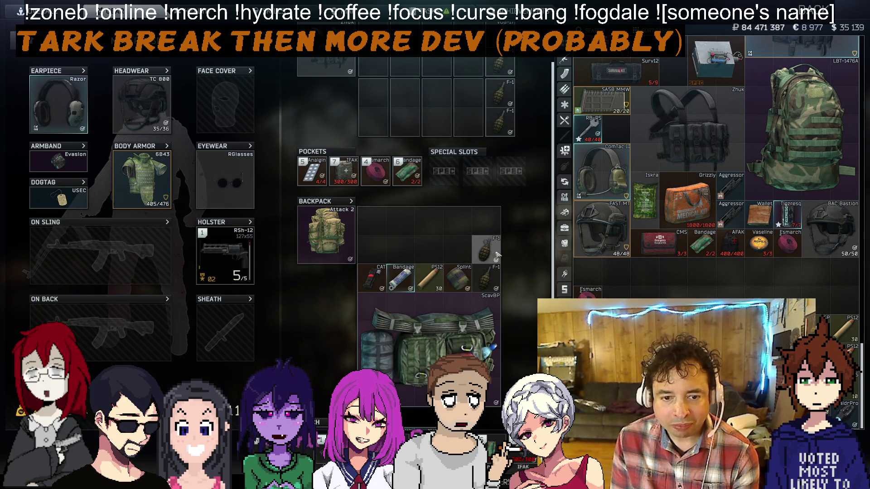
Move the backpack and rig F-1 grenades into storage and the Grenades case
{"action": "scroll", "coordinate": [489, 258], "scroll_direction": "up", "scroll_amount": 2}
{"action": "scroll", "coordinate": [589, 272], "scroll_direction": "up", "scroll_amount": 10}
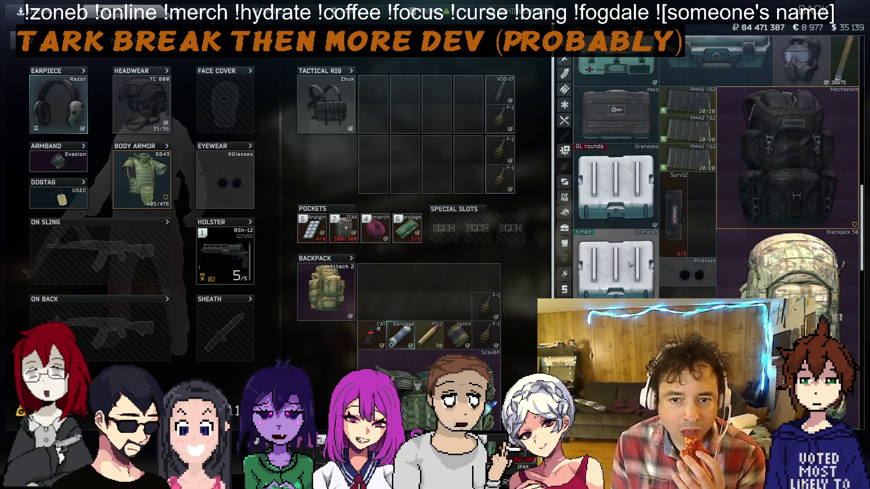
{"action": "left_click", "coordinate": [493, 299], "text": "ctrl"}
{"action": "left_click", "coordinate": [485, 336], "text": "ctrl"}
{"action": "left_click", "coordinate": [499, 179], "text": "ctrl"}
{"action": "mouse_move", "coordinate": [502, 156]}
{"action": "left_mouse_down"}
{"action": "mouse_move", "coordinate": [602, 258]}
{"action": "mouse_move", "coordinate": [598, 265]}
{"action": "mouse_move", "coordinate": [625, 274]}
{"action": "left_mouse_up"}
Stash the CAT tourniquet, PS12 cartridges, bandage and splint
{"action": "scroll", "coordinate": [626, 274], "scroll_direction": "down", "scroll_amount": 15}
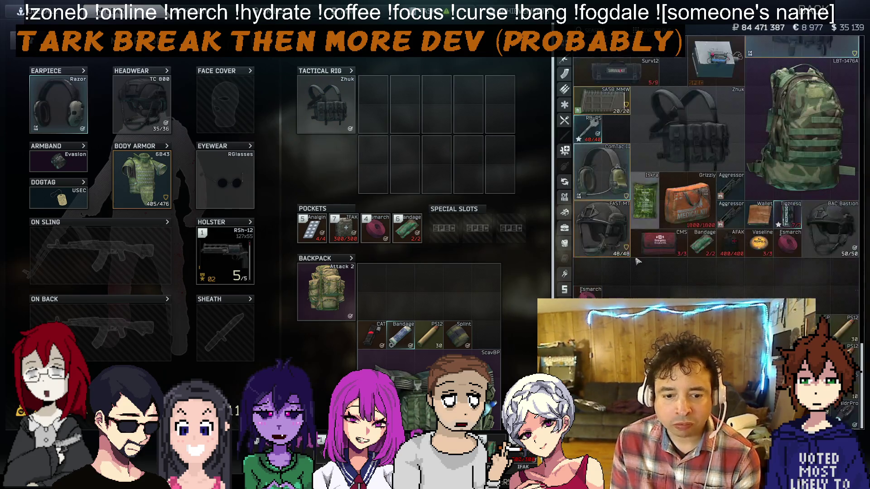
{"action": "left_click", "coordinate": [376, 335], "text": "ctrl"}
{"action": "left_click", "coordinate": [428, 335], "text": "ctrl"}
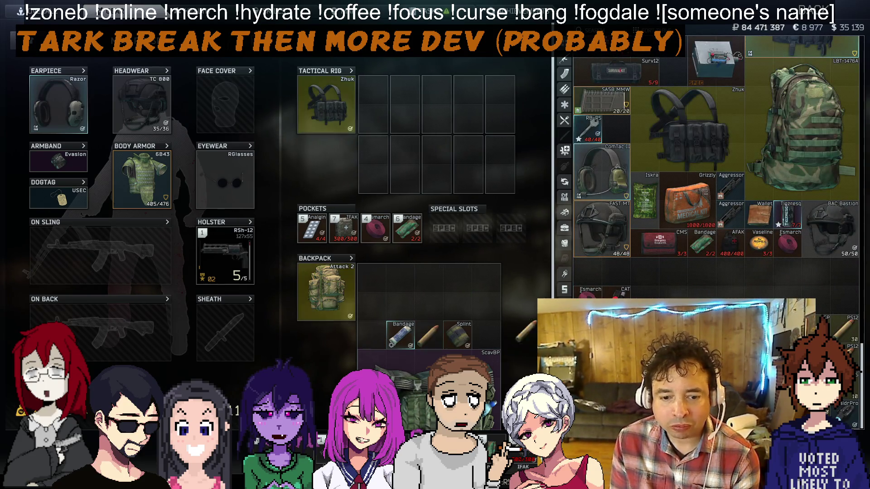
{"action": "left_click", "coordinate": [400, 335], "text": "ctrl"}
{"action": "left_click", "coordinate": [457, 335], "text": "ctrl"}
Unequip the Razor earpiece and TC 800 helmet into the stash, then go to Traders
{"action": "left_click", "coordinate": [67, 113], "text": "ctrl"}
{"action": "left_click", "coordinate": [140, 109], "text": "ctrl"}
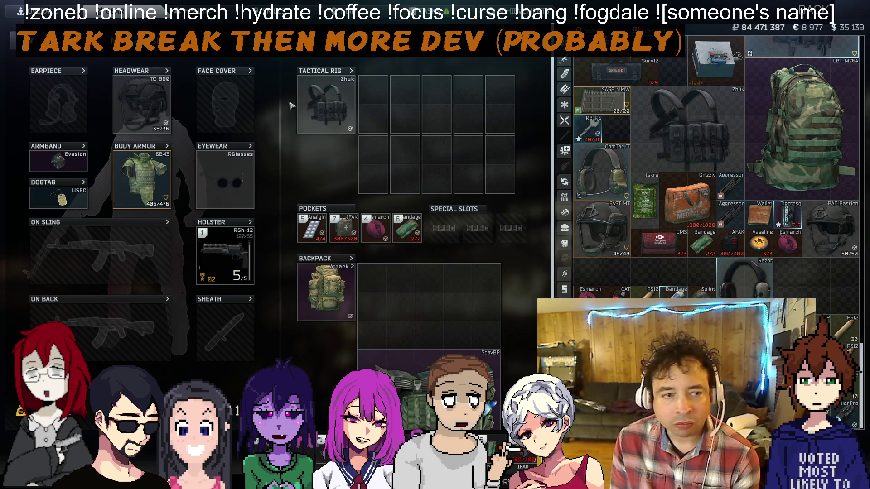
{"action": "key", "text": "t"}
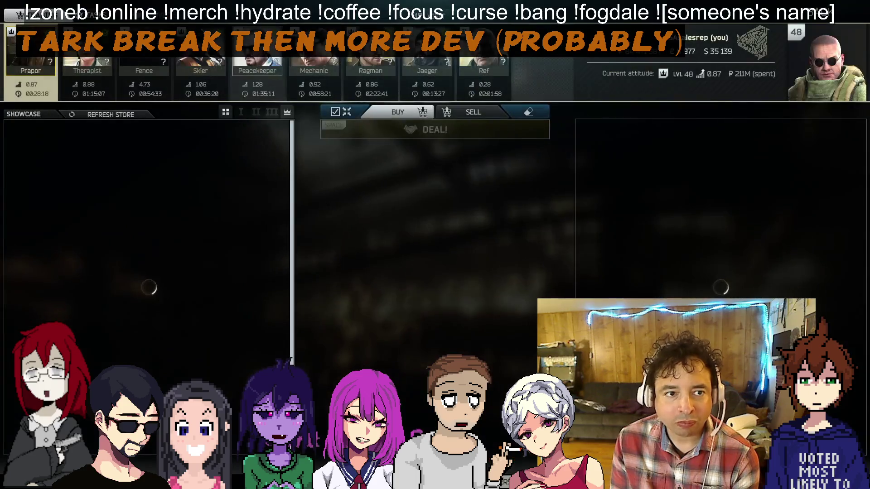
Sell the helmet, ammo and two rifles to Peacekeeper
{"action": "left_click", "coordinate": [474, 114]}
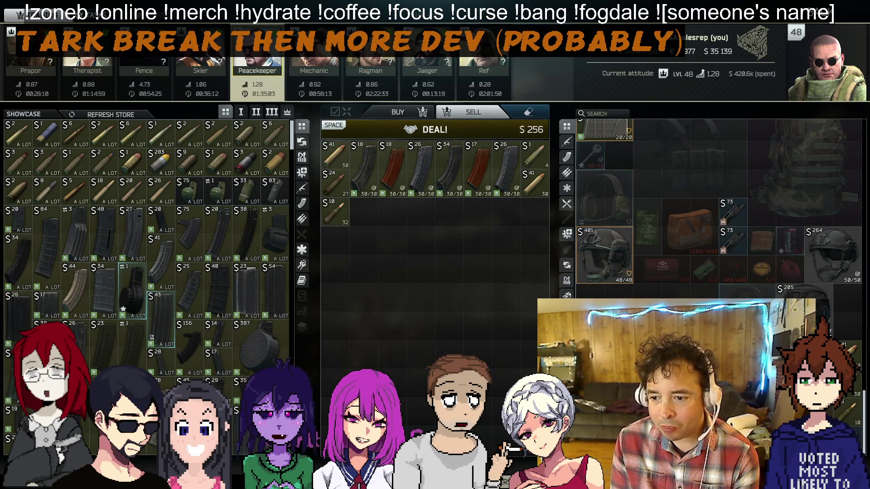
{"action": "left_click", "coordinate": [811, 308], "text": "ctrl"}
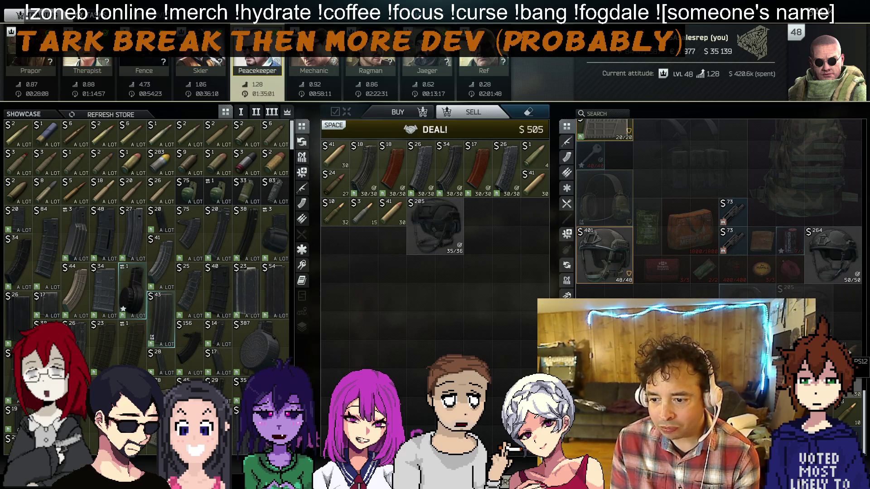
{"action": "left_click", "coordinate": [852, 385], "text": "ctrl"}
{"action": "left_click", "coordinate": [852, 398], "text": "ctrl"}
{"action": "left_click", "coordinate": [852, 421], "text": "ctrl"}
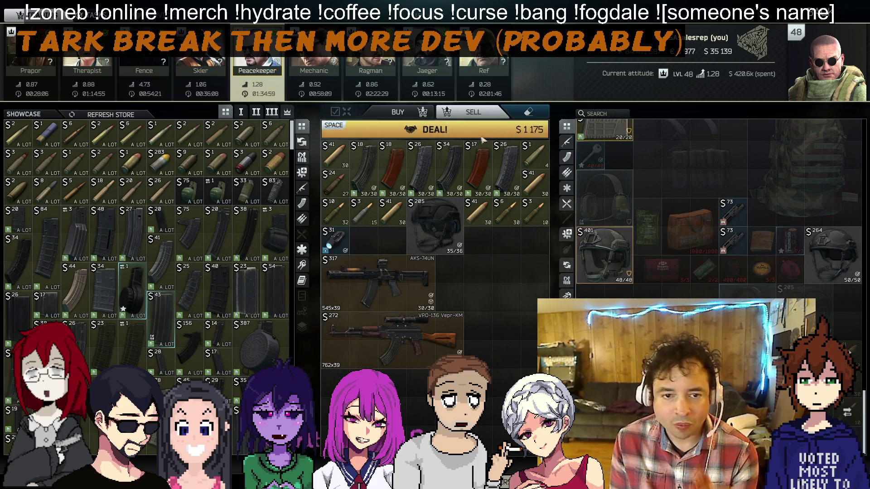
{"action": "left_click", "coordinate": [480, 132]}
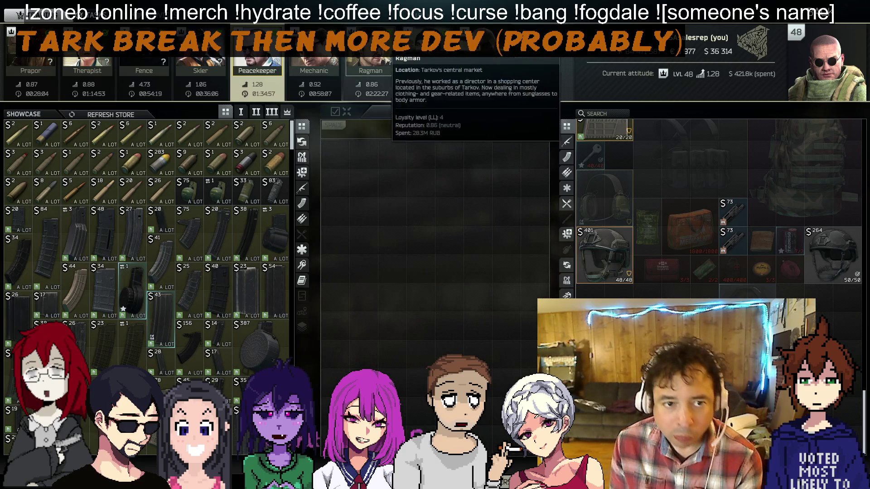
Sell the headphones to Fence, then return to the inventory
{"action": "left_click", "coordinate": [144, 79]}
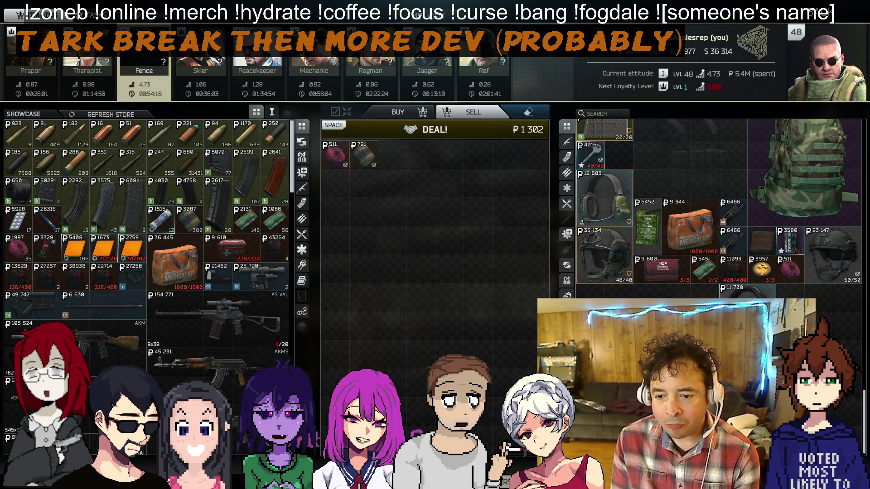
{"action": "left_click", "coordinate": [734, 292], "text": "ctrl"}
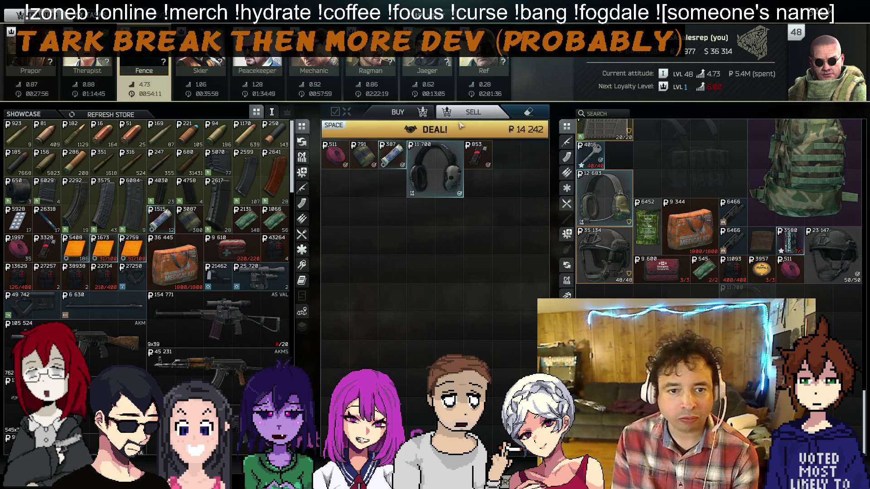
{"action": "key", "text": "space"}
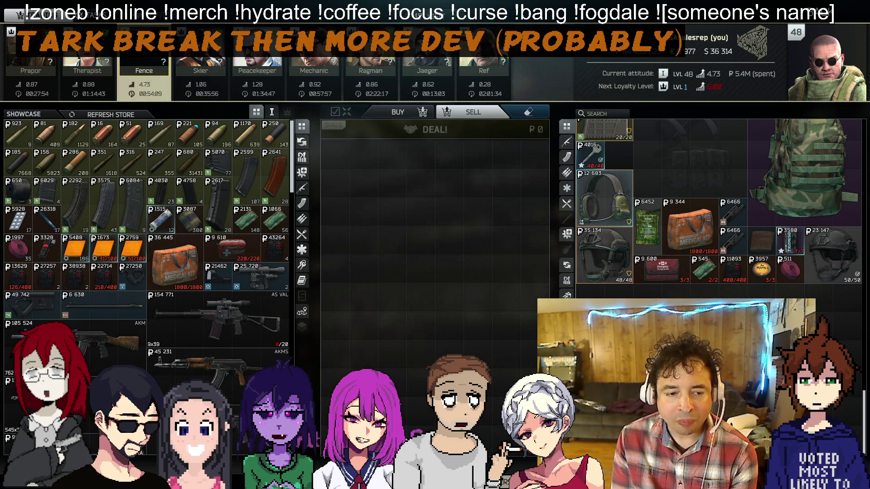
{"action": "key", "text": "Tab"}
Open the ScavBP backpack and stash its Alu splint and Sugar
{"action": "scroll", "coordinate": [428, 272], "scroll_direction": "down", "scroll_amount": 1}
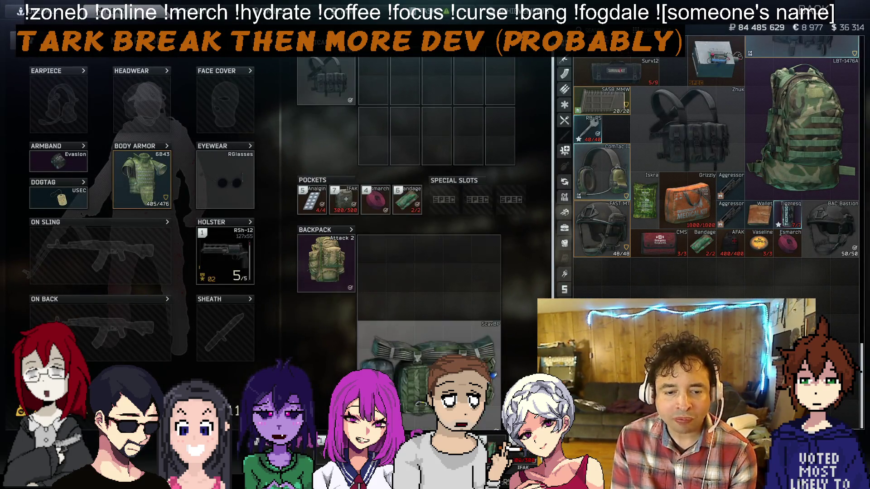
{"action": "double_click", "coordinate": [428, 371]}
{"action": "left_click", "coordinate": [448, 192], "text": "ctrl"}
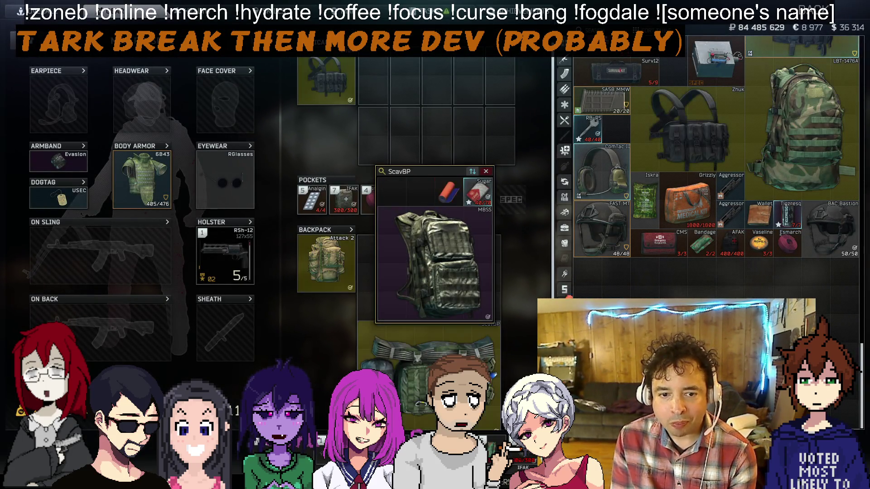
{"action": "left_click", "coordinate": [478, 192], "text": "ctrl"}
Open the MBSS inside ScavBP and the nested Duffle bags
{"action": "double_click", "coordinate": [434, 303]}
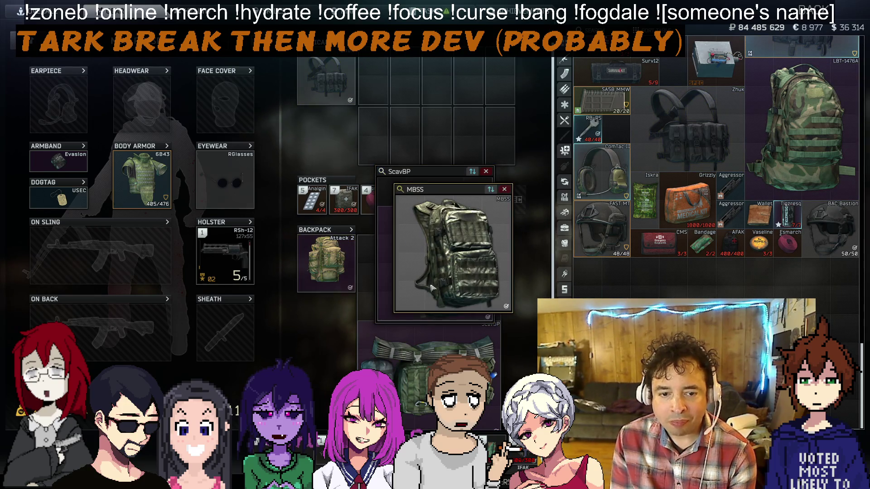
{"action": "double_click", "coordinate": [430, 280]}
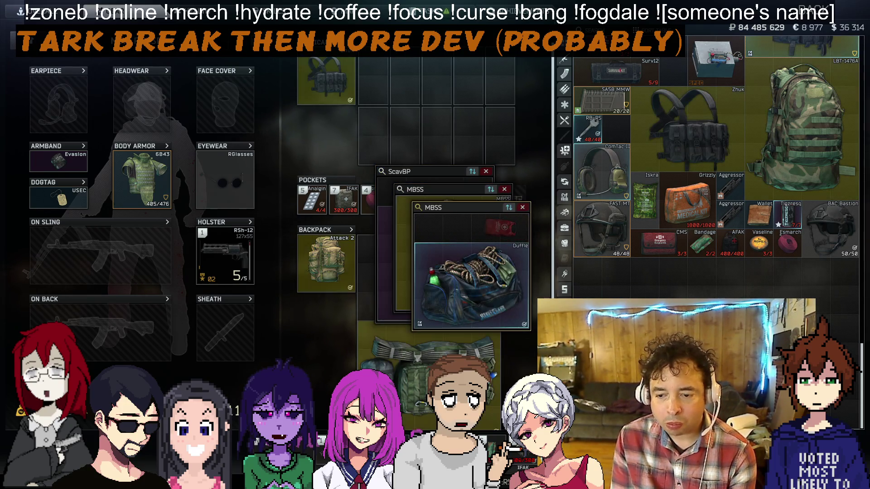
{"action": "double_click", "coordinate": [520, 290]}
{"action": "double_click", "coordinate": [521, 283]}
{"action": "double_click", "coordinate": [508, 288]}
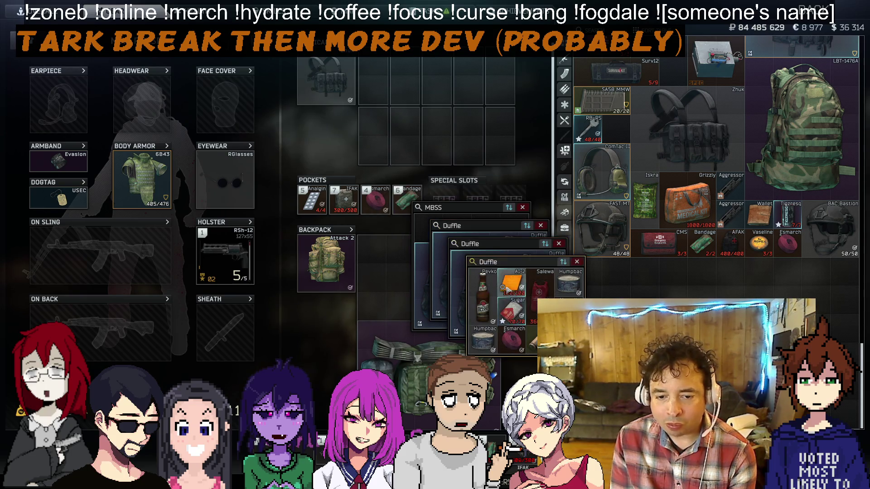
Stash the Humpback can, Sugar, AI-2, Salewa and Esmarch from the Duffle bag
{"action": "left_click_drag", "start_coordinate": [490, 349], "coordinate": [845, 413]}
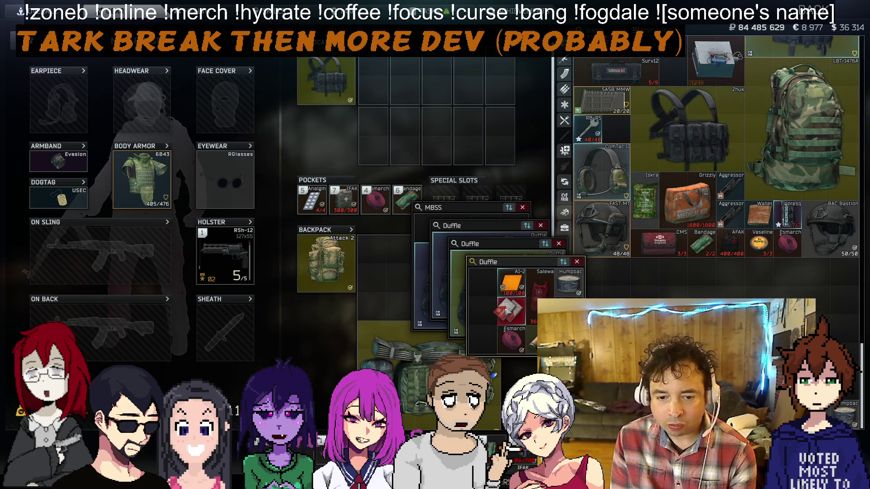
{"action": "left_click", "coordinate": [506, 313], "text": "ctrl"}
{"action": "left_click_drag", "start_coordinate": [845, 413], "coordinate": [845, 410]}
{"action": "left_click", "coordinate": [511, 281], "text": "ctrl"}
{"action": "left_click", "coordinate": [534, 289], "text": "ctrl"}
{"action": "left_click_drag", "start_coordinate": [509, 338], "coordinate": [532, 343]}
Close the emptied Duffle bag windows and move the Duffle bag into the stash
{"action": "left_click", "coordinate": [577, 262]}
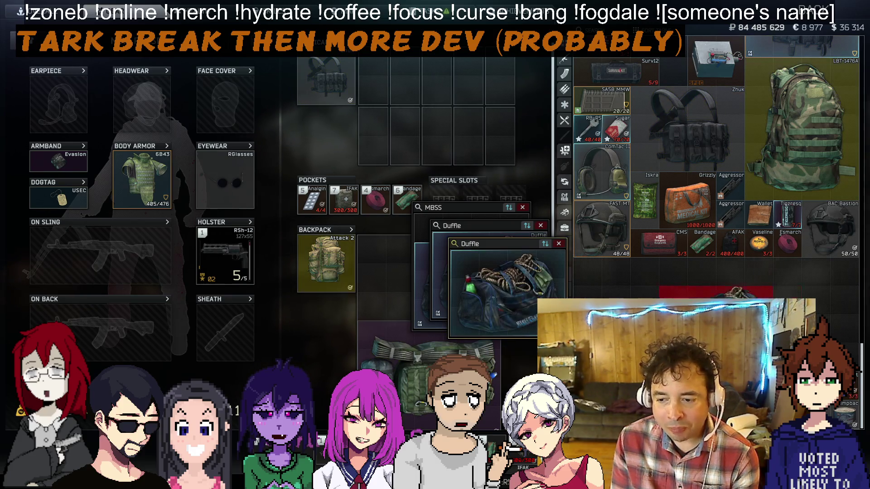
{"action": "left_click", "coordinate": [556, 244]}
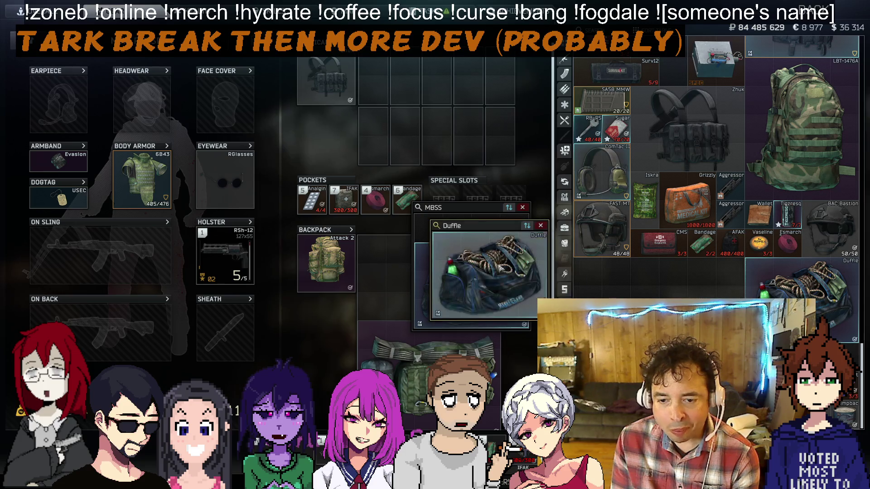
{"action": "left_click", "coordinate": [540, 226]}
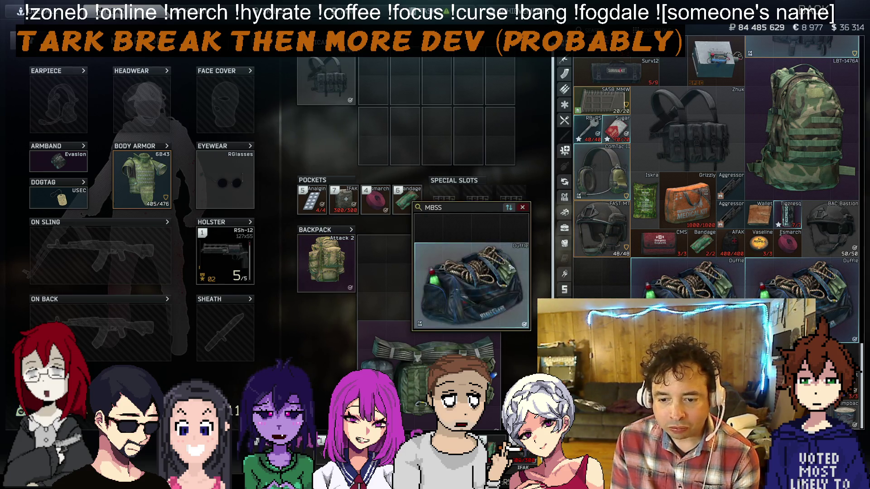
{"action": "left_click_drag", "start_coordinate": [688, 278], "coordinate": [700, 279]}
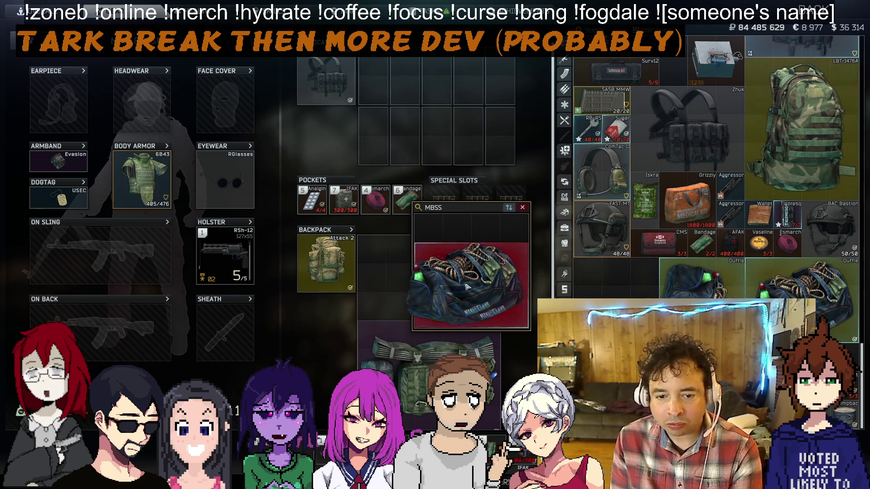
{"action": "key", "text": "Tab"}
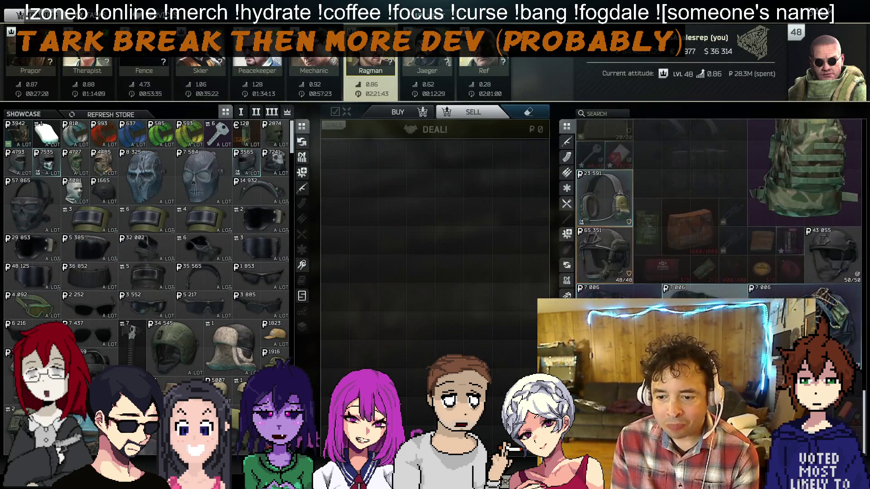
Add three Duffle bags to Ragman's deal, then clear them out again
{"action": "left_click", "coordinate": [790, 292], "text": "ctrl"}
{"action": "left_click", "coordinate": [704, 292], "text": "ctrl"}
{"action": "left_click", "coordinate": [618, 292], "text": "ctrl"}
{"action": "left_click", "coordinate": [435, 129]}
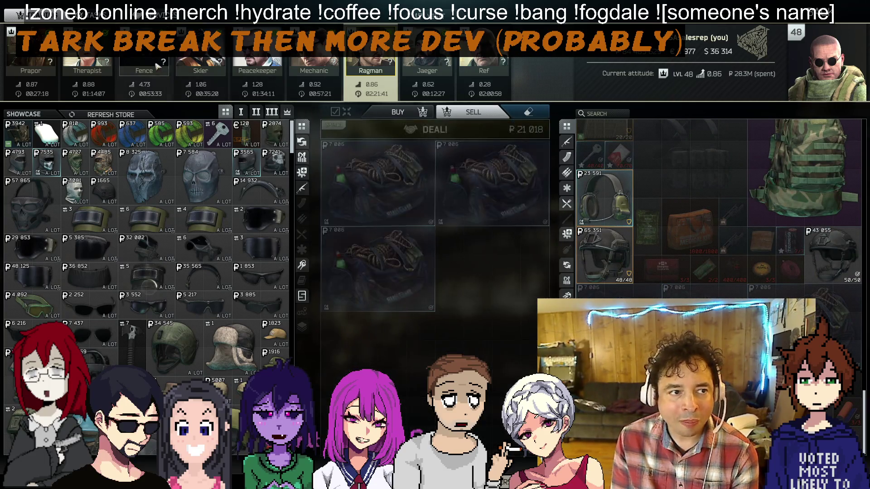
Sell the small loot to Fence for ₽31,531, keeping the Pack of sugar
{"action": "left_click", "coordinate": [145, 57]}
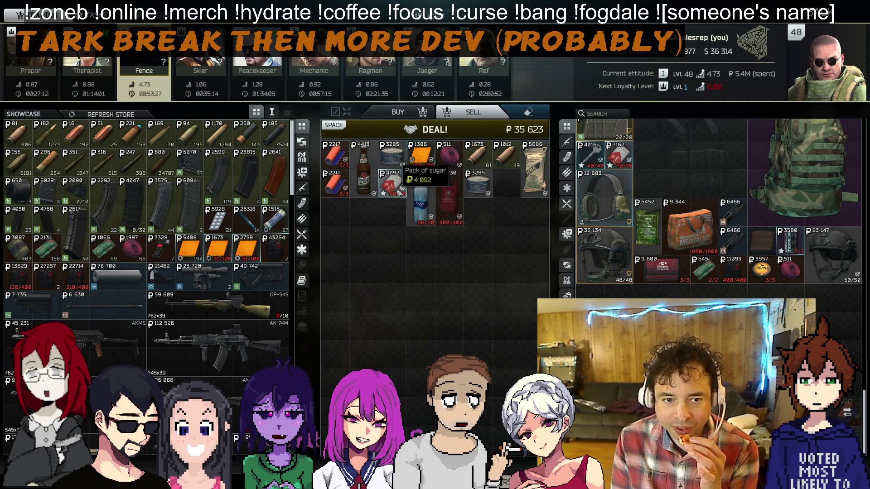
{"action": "left_click_drag", "start_coordinate": [592, 293], "coordinate": [590, 291]}
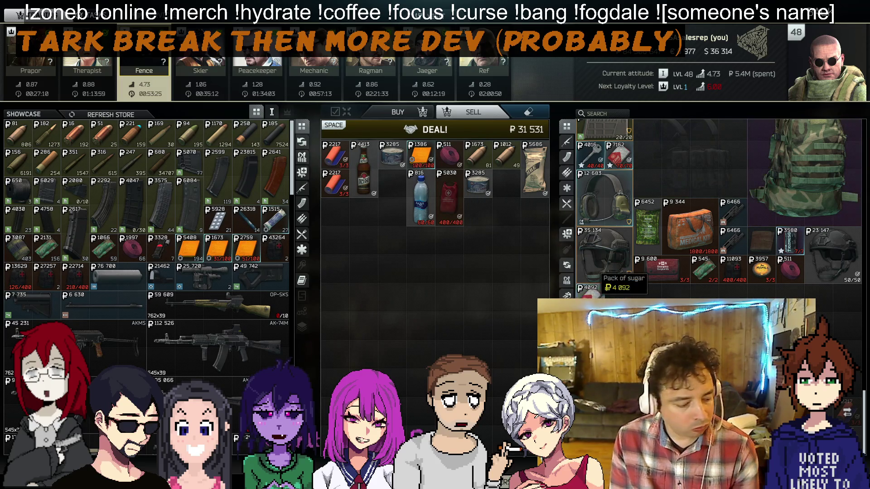
{"action": "key", "text": "space"}
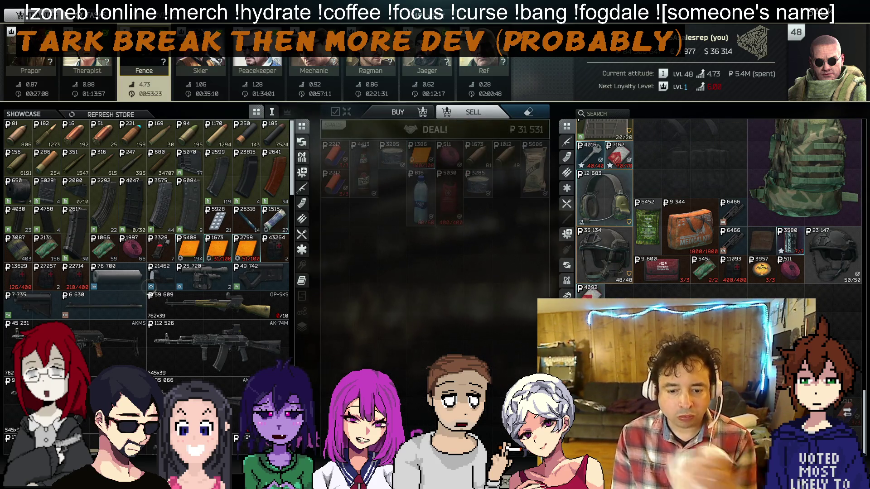
{"action": "key", "text": "Tab"}
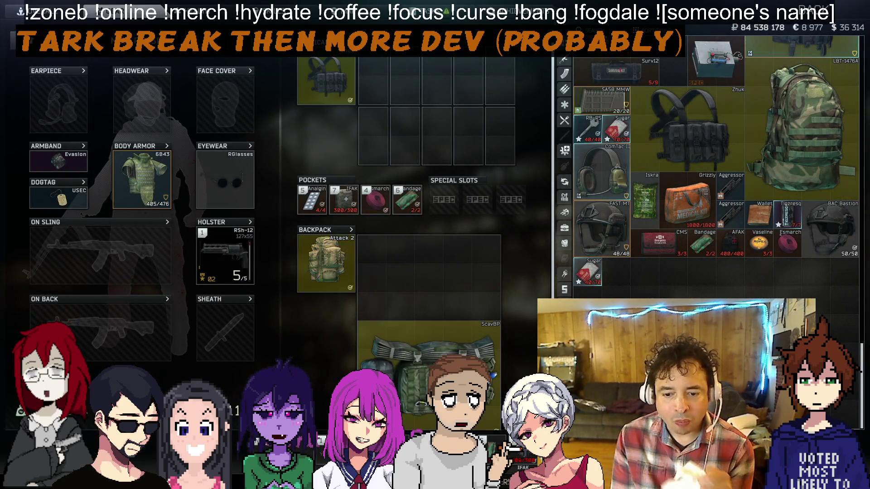
Move the ScavBP backpack and the MBSS inside it into the stash
{"action": "left_click", "coordinate": [428, 344], "text": "ctrl"}
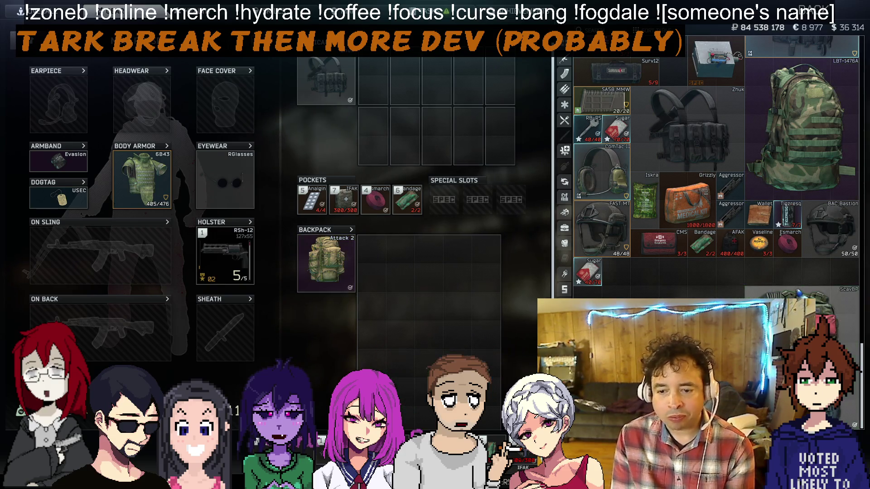
{"action": "double_click", "coordinate": [802, 326]}
{"action": "double_click", "coordinate": [434, 263]}
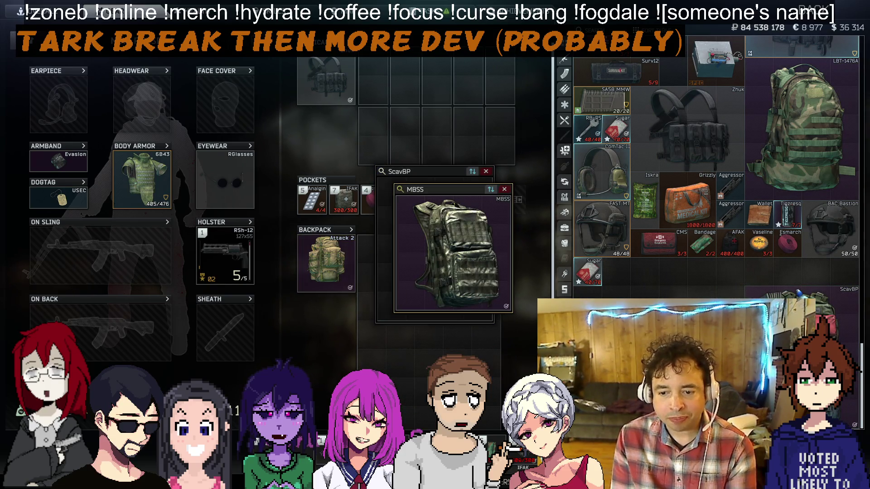
{"action": "left_click", "coordinate": [453, 253], "text": "ctrl"}
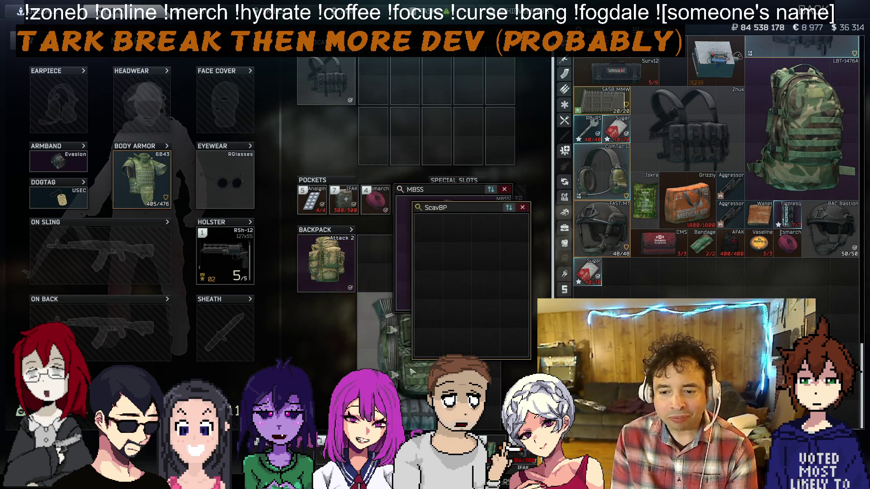
{"action": "left_click", "coordinate": [403, 226], "text": "ctrl"}
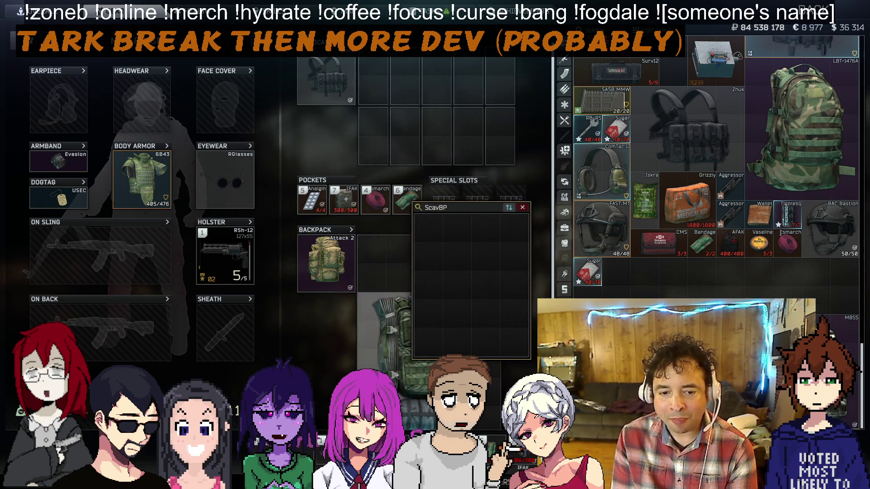
{"action": "left_click_drag", "start_coordinate": [534, 321], "coordinate": [533, 322]}
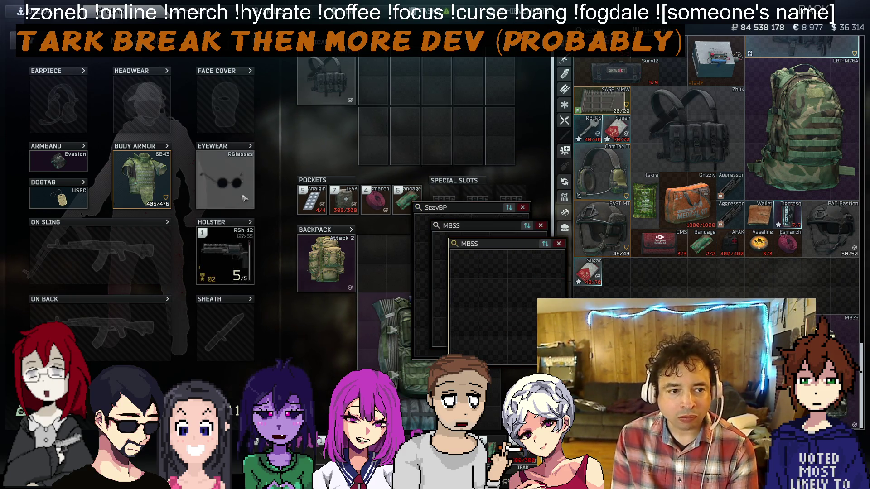
Move the Analgin, IFAK and Esmarch out of the pockets into the stash
{"action": "left_click_drag", "start_coordinate": [311, 199], "coordinate": [274, 112]}
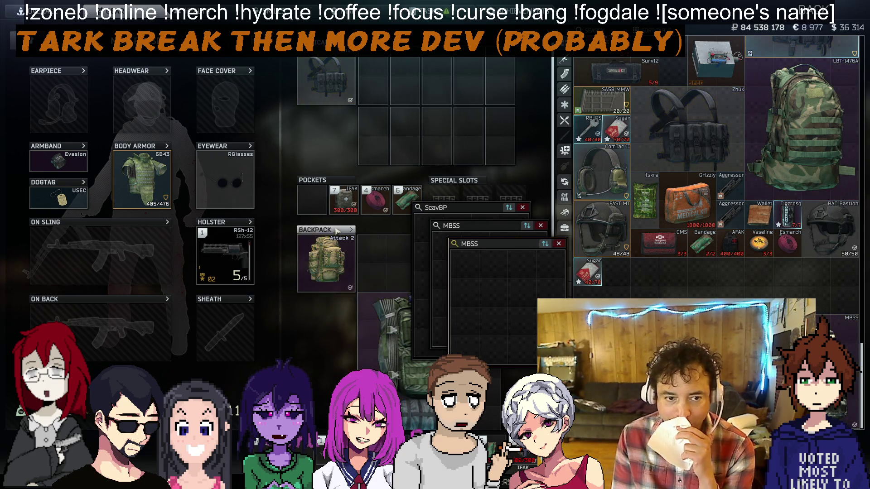
{"action": "mouse_move", "coordinate": [507, 449]}
{"action": "left_mouse_down"}
{"action": "mouse_move", "coordinate": [376, 199]}
{"action": "mouse_move", "coordinate": [390, 195]}
{"action": "mouse_move", "coordinate": [466, 229]}
{"action": "mouse_move", "coordinate": [497, 320]}
{"action": "left_mouse_up"}
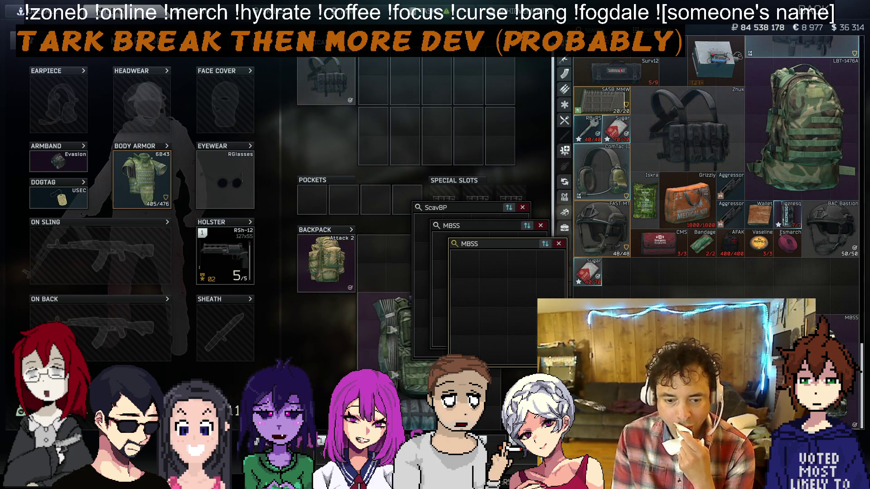
{"action": "key", "text": "Escape"}
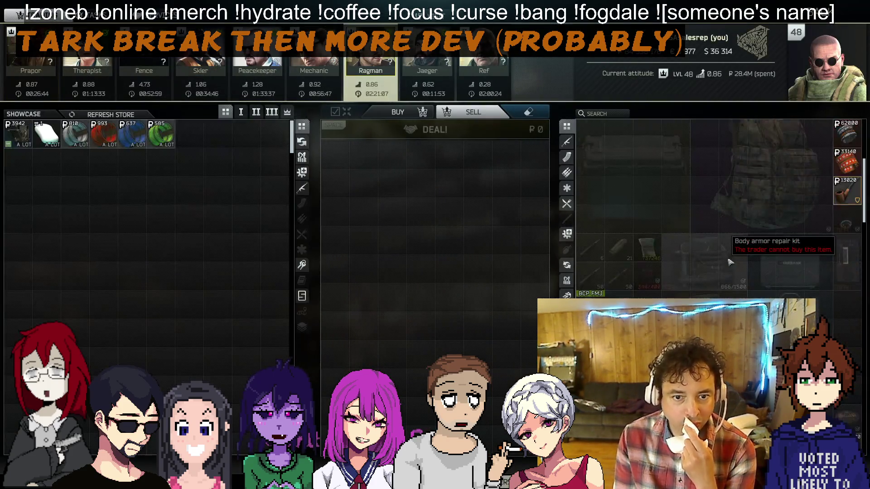
Sell two Flyye MBSS backpacks to Ragman and two stash items to Fence
{"action": "scroll", "coordinate": [725, 204], "scroll_direction": "down", "scroll_amount": 3}
{"action": "mouse_move", "coordinate": [643, 190]}
{"action": "left_mouse_down"}
{"action": "mouse_move", "coordinate": [375, 194]}
{"action": "mouse_move", "coordinate": [425, 154]}
{"action": "left_mouse_up"}
{"action": "left_click", "coordinate": [434, 129]}
{"action": "left_click", "coordinate": [144, 68]}
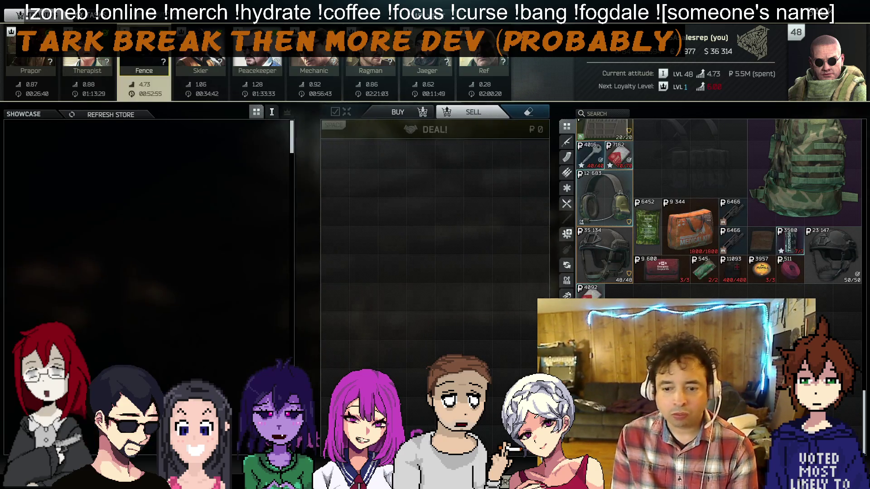
{"action": "left_click", "coordinate": [702, 270], "text": "ctrl"}
{"action": "left_click", "coordinate": [790, 269], "text": "ctrl"}
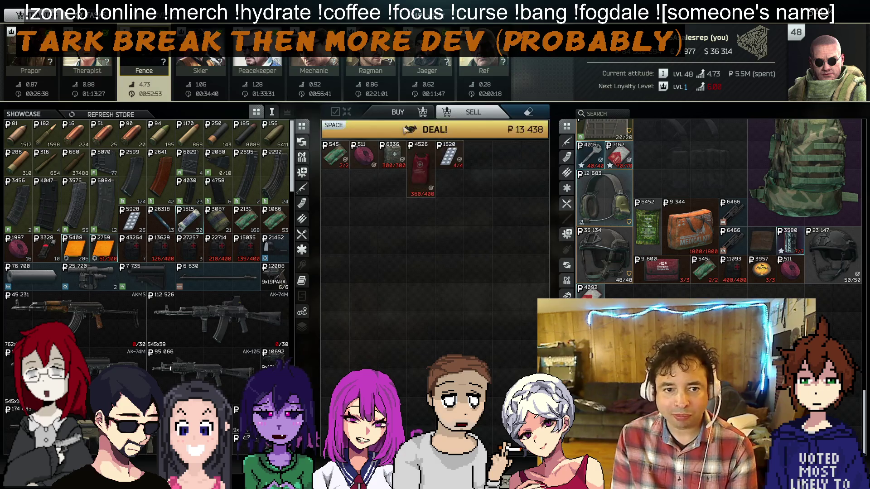
{"action": "left_click", "coordinate": [434, 129]}
Sell a Scav backpack and chest rig to Ragman for ₽31,153
{"action": "mouse_move", "coordinate": [326, 149]}
{"action": "left_mouse_down"}
{"action": "mouse_move", "coordinate": [820, 317]}
{"action": "mouse_move", "coordinate": [385, 328]}
{"action": "left_mouse_up"}
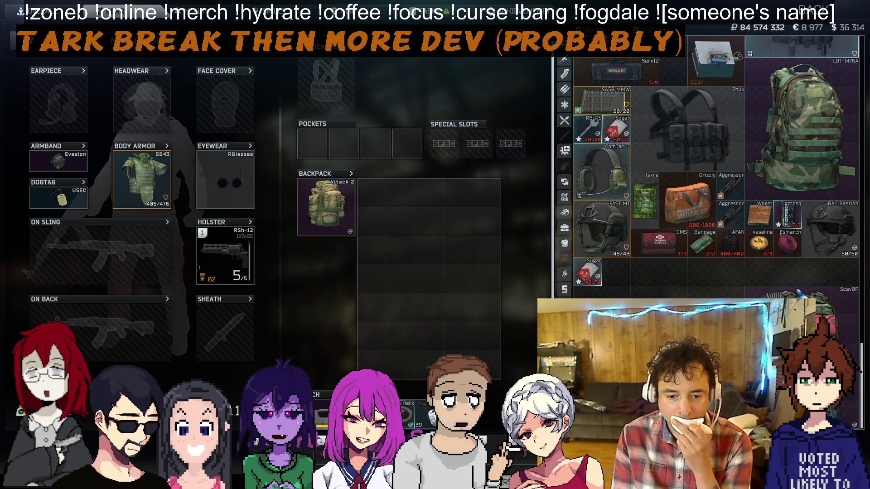
{"action": "left_click", "coordinate": [475, 482]}
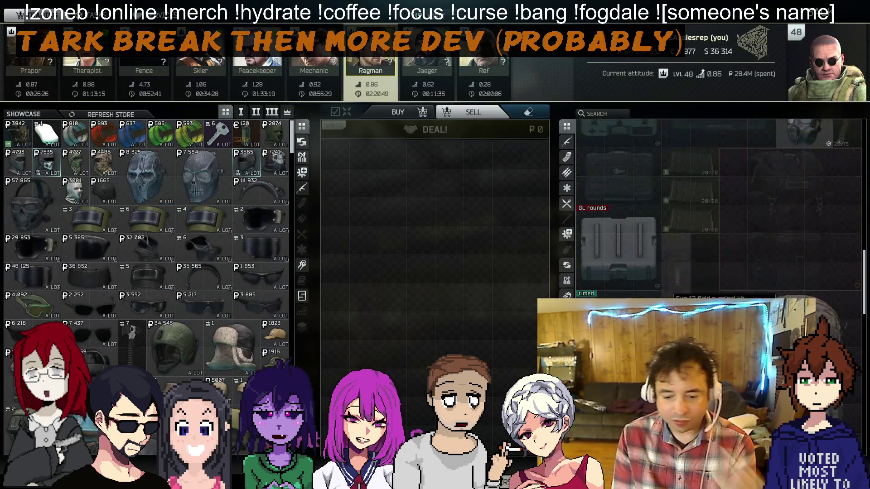
{"action": "scroll", "coordinate": [670, 281], "scroll_direction": "down", "scroll_amount": 5}
{"action": "left_click", "coordinate": [689, 149], "text": "ctrl"}
{"action": "left_click", "coordinate": [689, 199], "text": "ctrl"}
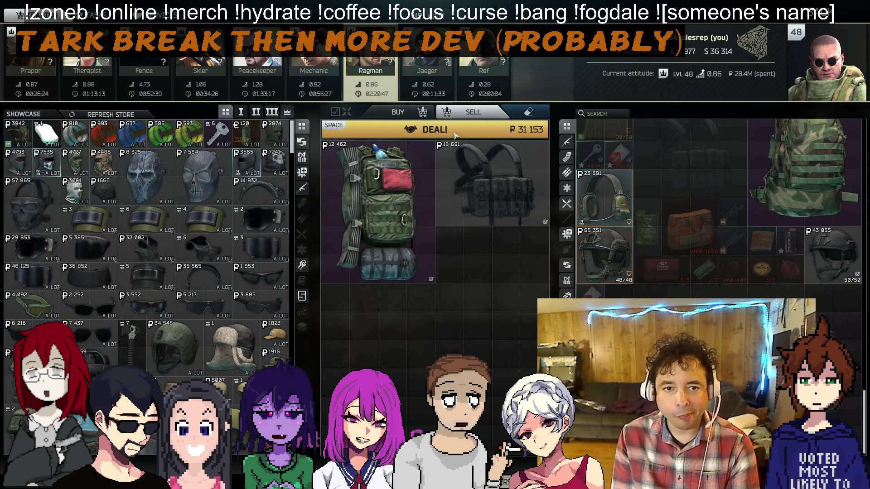
{"action": "left_click", "coordinate": [455, 131]}
Move the Attack 2 backpack into the stash and take an item from the secure pouch
{"action": "left_click", "coordinate": [399, 483]}
{"action": "left_click_drag", "start_coordinate": [759, 326], "coordinate": [758, 358]}
{"action": "left_click_drag", "start_coordinate": [437, 343], "coordinate": [679, 326]}
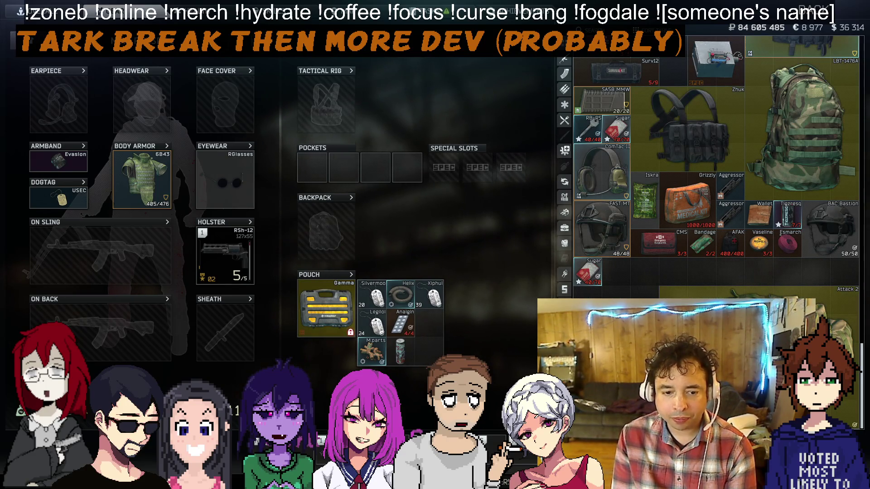
Move the Analgin, M.parts, can, Helix and Legiol from the Gamma pouch to the stash
{"action": "left_click", "coordinate": [400, 323], "text": "ctrl"}
{"action": "left_click", "coordinate": [371, 352], "text": "ctrl"}
{"action": "left_click", "coordinate": [401, 352], "text": "ctrl"}
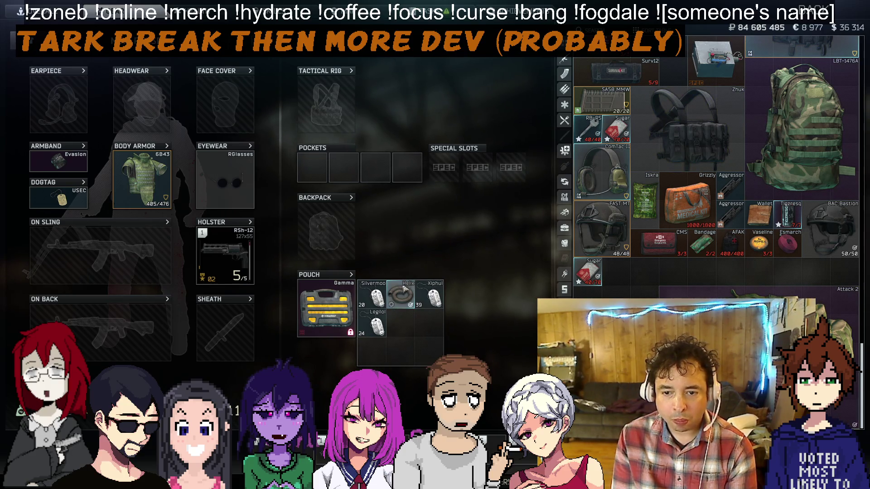
{"action": "left_click", "coordinate": [404, 292], "text": "ctrl"}
{"action": "left_click", "coordinate": [371, 323], "text": "ctrl"}
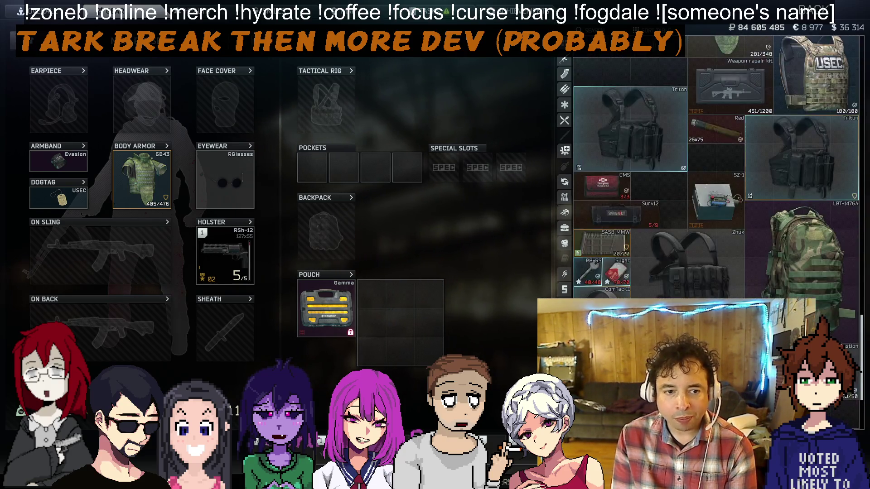
Browse the traders, briefly adding a large backpack to a deal, and settle on Ragman
{"action": "key", "text": "Escape"}
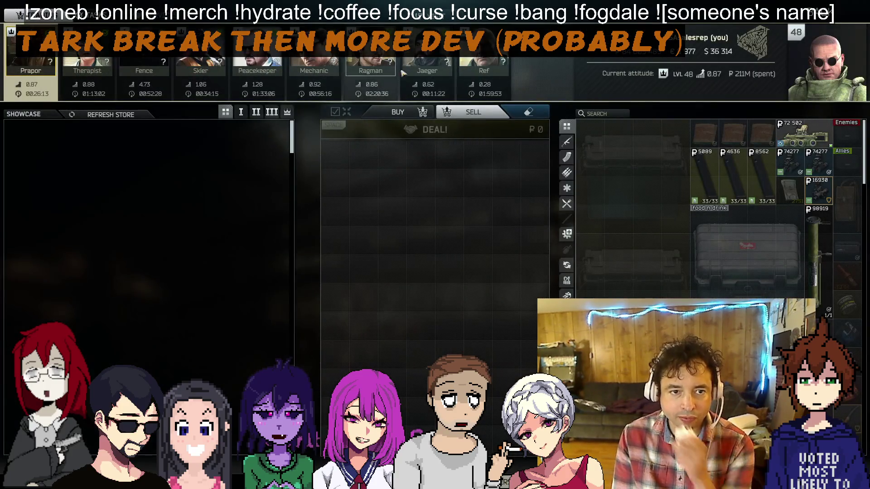
{"action": "left_click", "coordinate": [693, 172], "text": "ctrl"}
{"action": "left_click", "coordinate": [144, 72]}
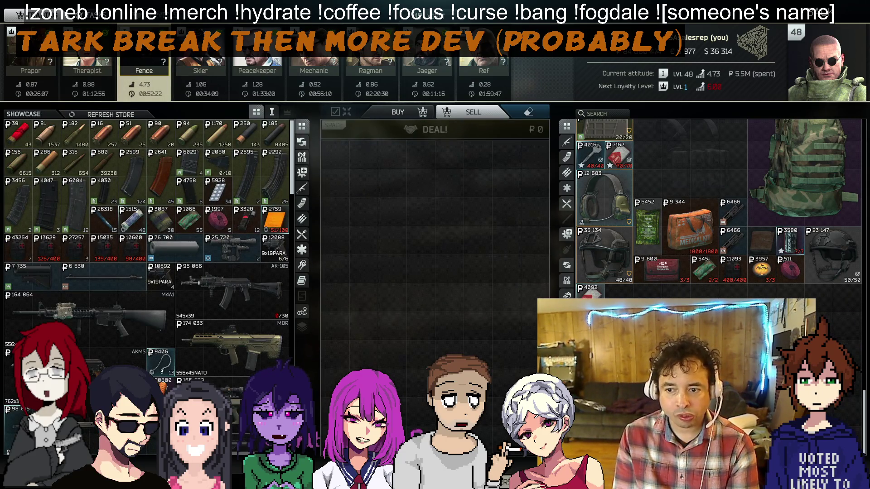
{"action": "key", "text": "Escape"}
{"action": "left_click", "coordinate": [433, 336]}
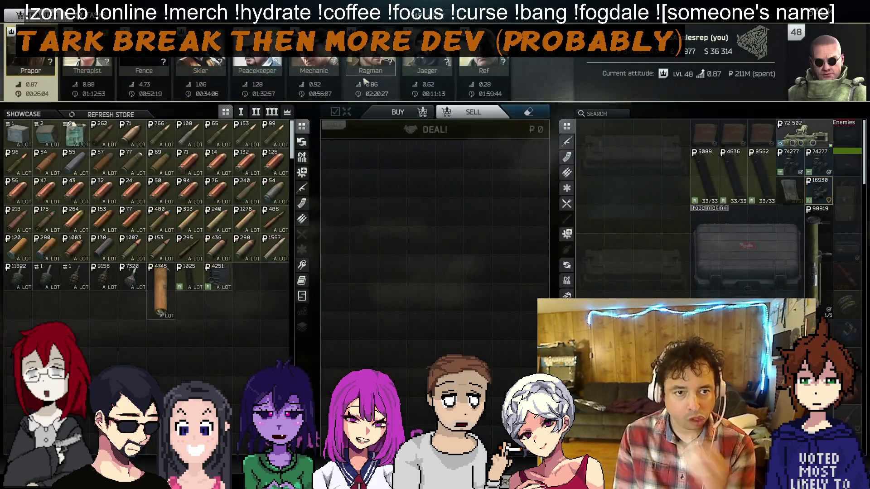
{"action": "left_click", "coordinate": [365, 81]}
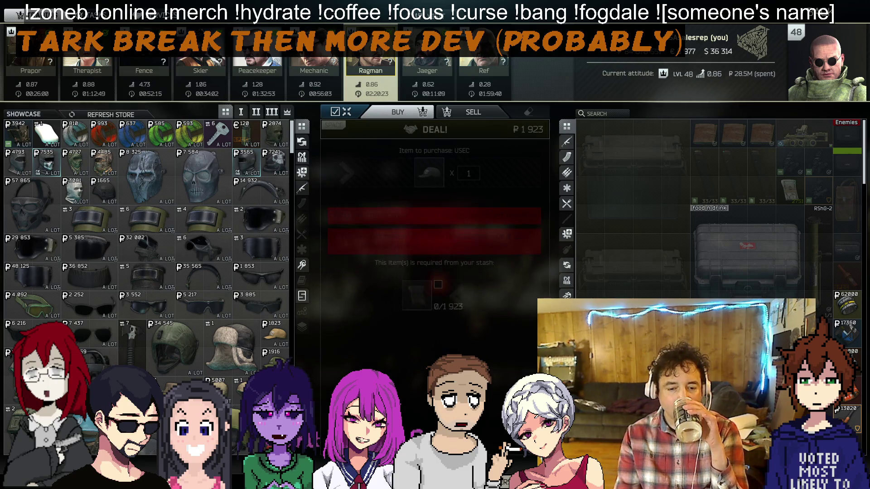
Buy the USEC cap from Ragman for ₽1,923, wear it, and inspect the 6B43 armor
{"action": "scroll", "coordinate": [712, 284], "scroll_direction": "up", "scroll_amount": 15}
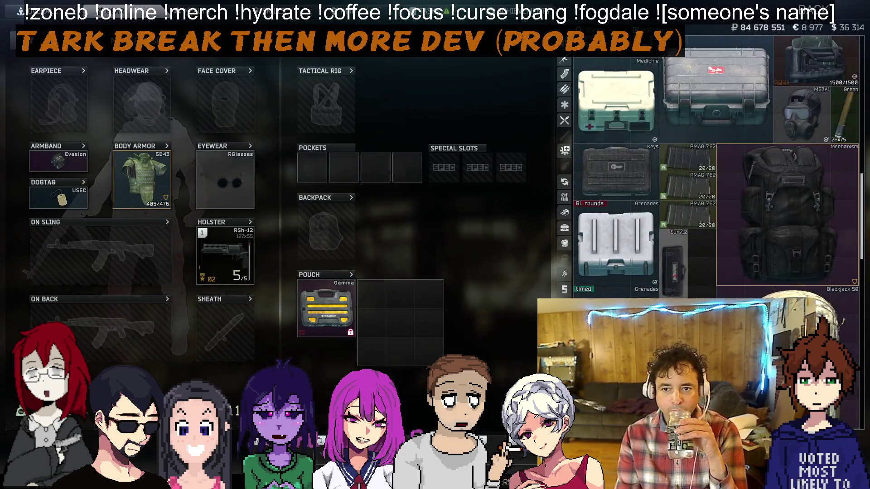
{"action": "scroll", "coordinate": [712, 284], "scroll_direction": "up", "scroll_amount": 7}
{"action": "left_click_drag", "start_coordinate": [788, 272], "coordinate": [142, 104]}
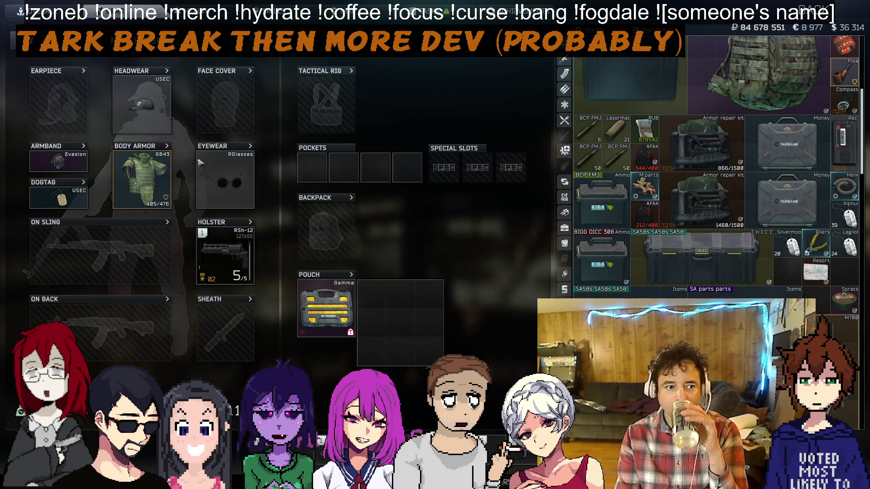
{"action": "double_click", "coordinate": [142, 179]}
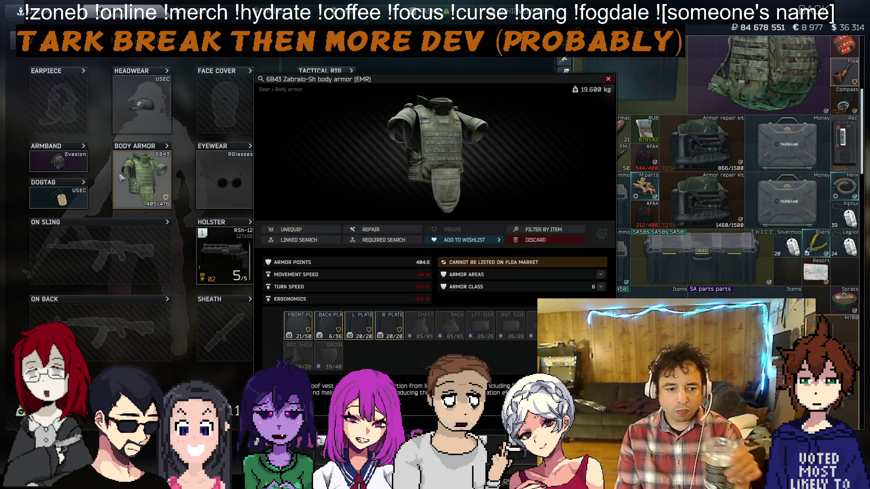
Pull the back and front plates from the 6B43 Zabralo-Sh armor and close its window
{"action": "scroll", "coordinate": [699, 228], "scroll_direction": "down", "scroll_amount": 10}
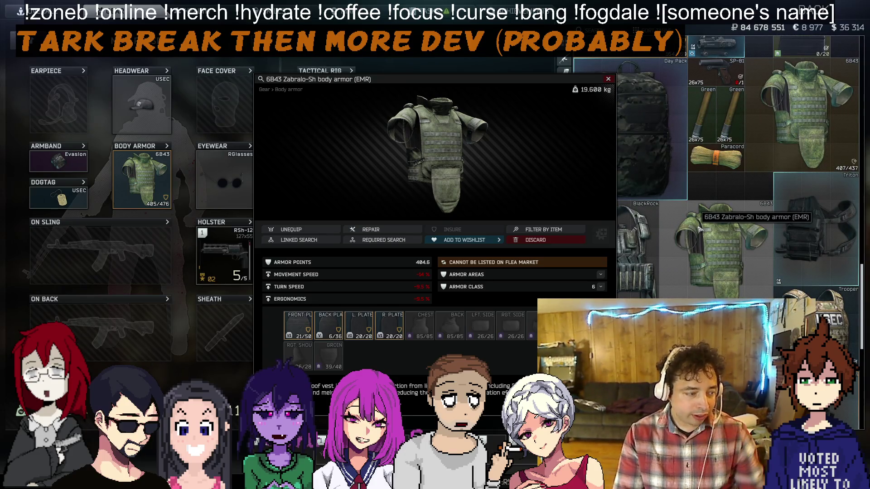
{"action": "scroll", "coordinate": [700, 229], "scroll_direction": "down", "scroll_amount": 5}
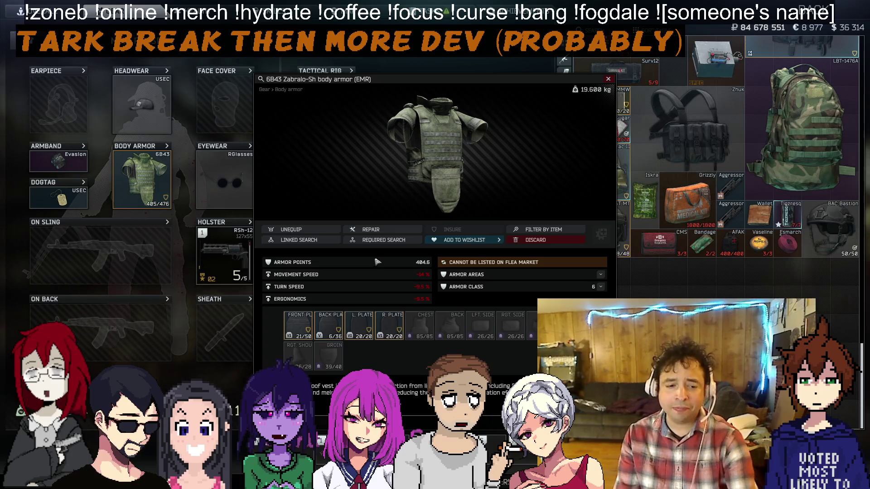
{"action": "left_click", "coordinate": [329, 324], "text": "ctrl"}
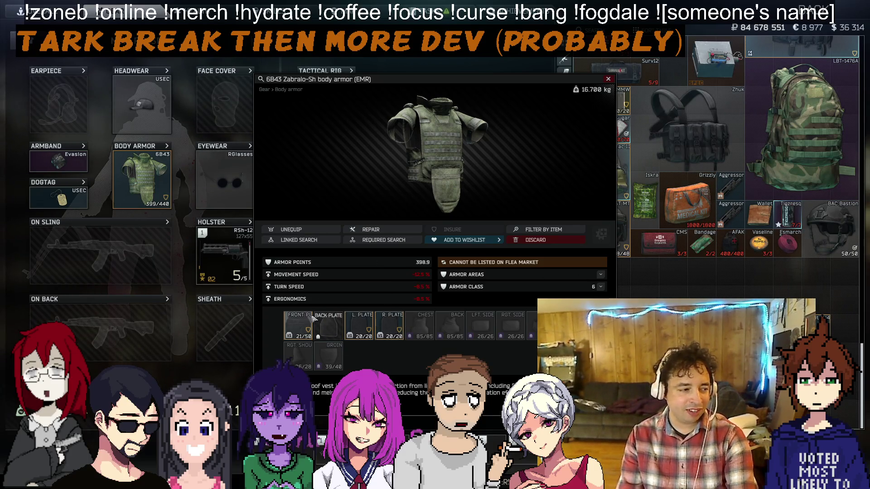
{"action": "left_click", "coordinate": [304, 327], "text": "ctrl"}
{"action": "key", "text": "Escape"}
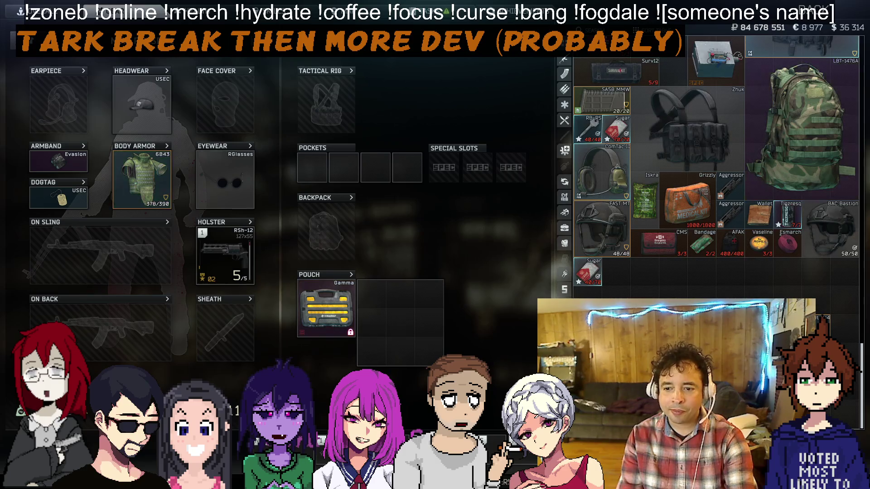
{"action": "scroll", "coordinate": [715, 181], "scroll_direction": "up", "scroll_amount": 5}
{"action": "scroll", "coordinate": [651, 245], "scroll_direction": "up", "scroll_amount": 15}
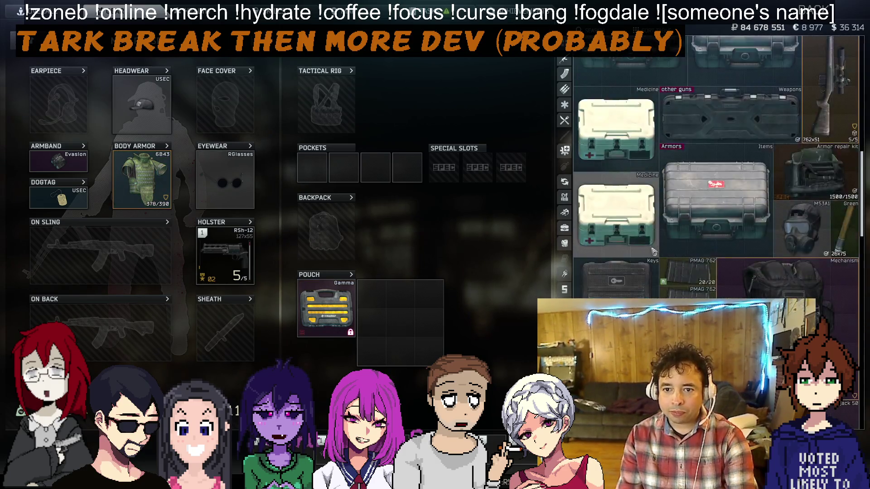
Open the repair window for the Granit Br4 plate, then close it without repairing
{"action": "scroll", "coordinate": [651, 245], "scroll_direction": "down", "scroll_amount": 15}
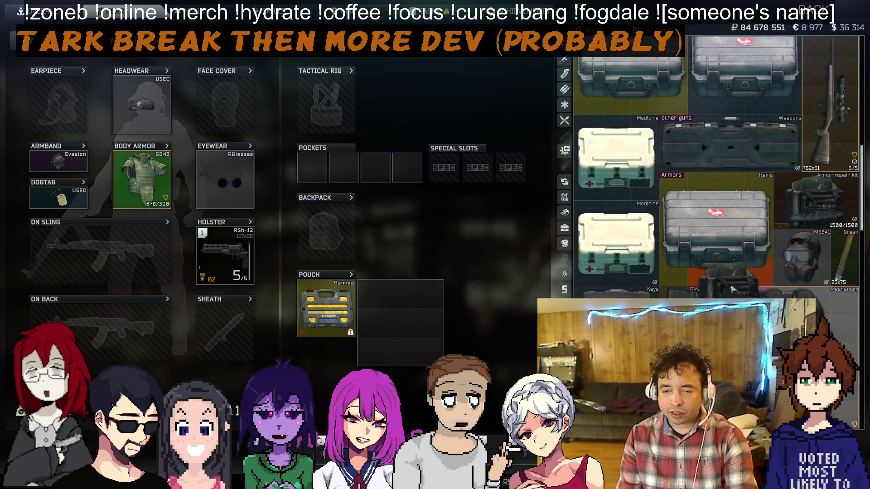
{"action": "scroll", "coordinate": [728, 290], "scroll_direction": "down", "scroll_amount": 5}
{"action": "right_click", "coordinate": [729, 285]}
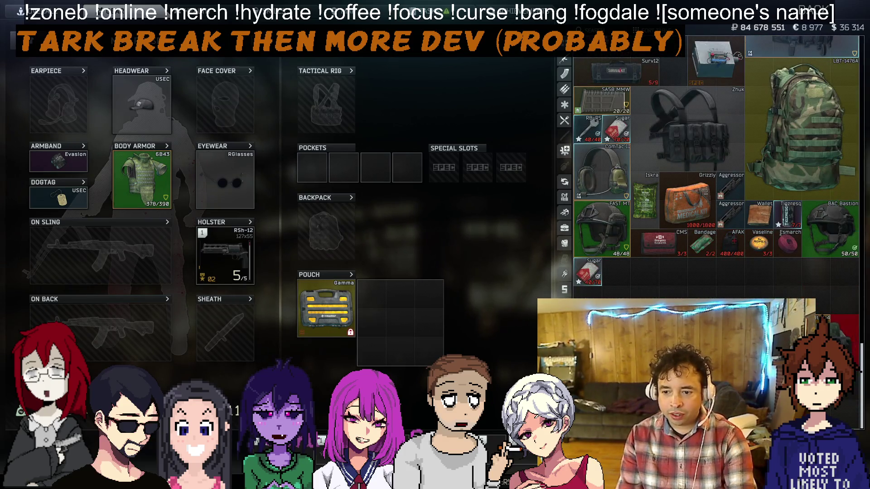
{"action": "left_click", "coordinate": [748, 317]}
{"action": "scroll", "coordinate": [680, 184], "scroll_direction": "up", "scroll_amount": 10}
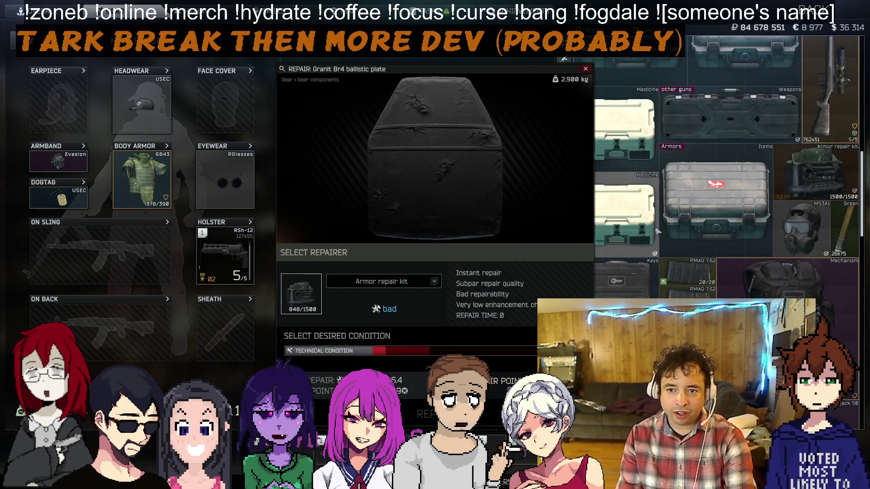
{"action": "key", "text": "Escape"}
Repair the Granit Br5 plate with the armor repair kit and refit it, bringing the 6B43 to 443/456
{"action": "scroll", "coordinate": [680, 184], "scroll_direction": "down", "scroll_amount": 10}
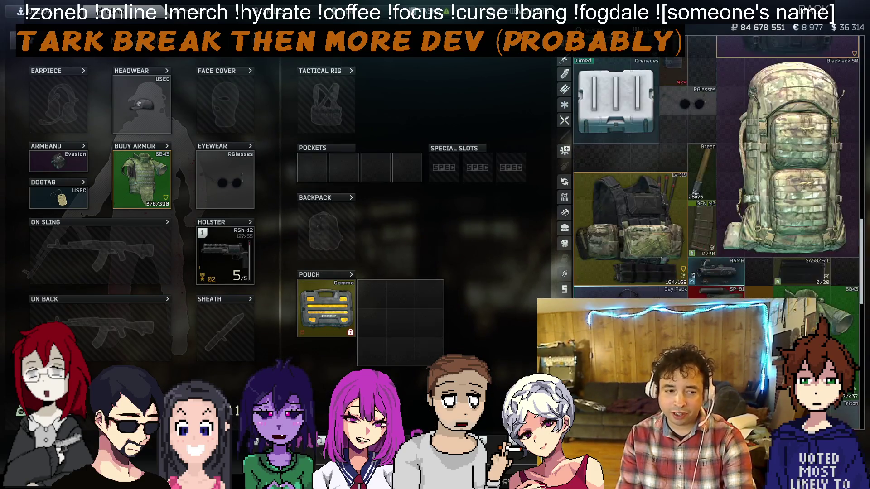
{"action": "scroll", "coordinate": [715, 190], "scroll_direction": "down", "scroll_amount": 5}
{"action": "right_click", "coordinate": [729, 317]}
{"action": "left_click", "coordinate": [748, 344]}
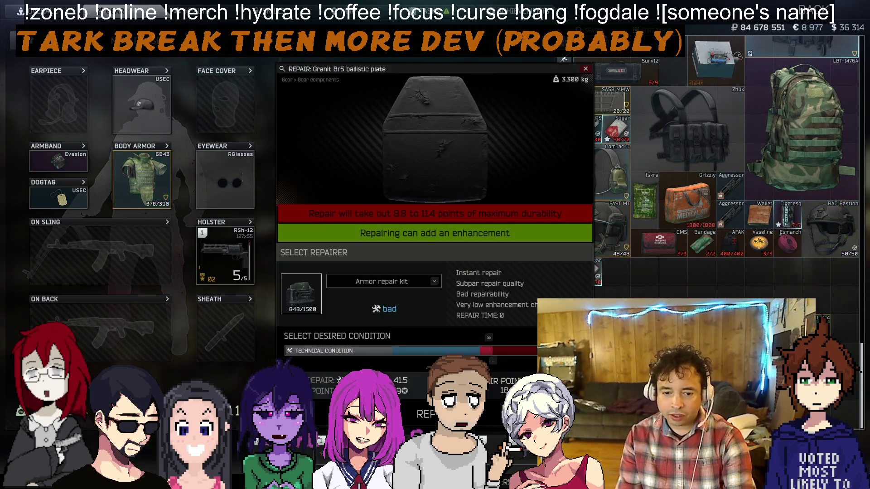
{"action": "left_click", "coordinate": [418, 414]}
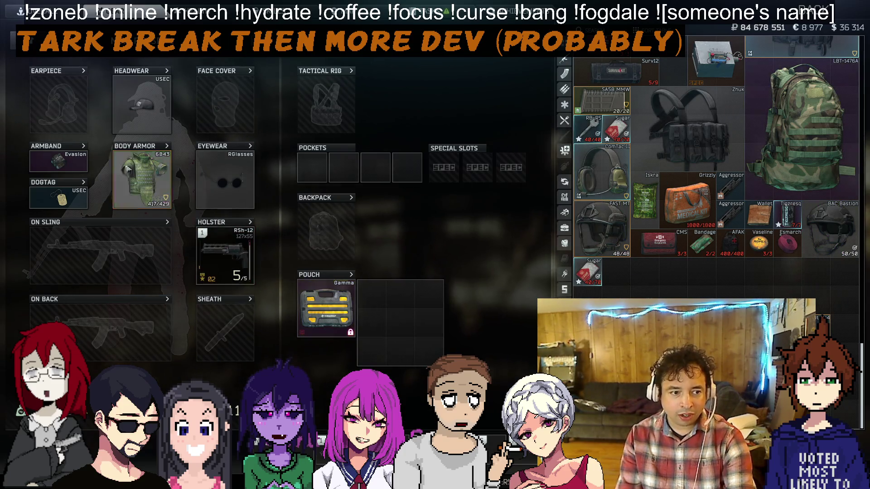
{"action": "mouse_move", "coordinate": [802, 136]}
{"action": "left_mouse_down"}
{"action": "mouse_move", "coordinate": [272, 194]}
{"action": "mouse_move", "coordinate": [136, 172]}
{"action": "mouse_move", "coordinate": [152, 182]}
{"action": "left_mouse_up"}
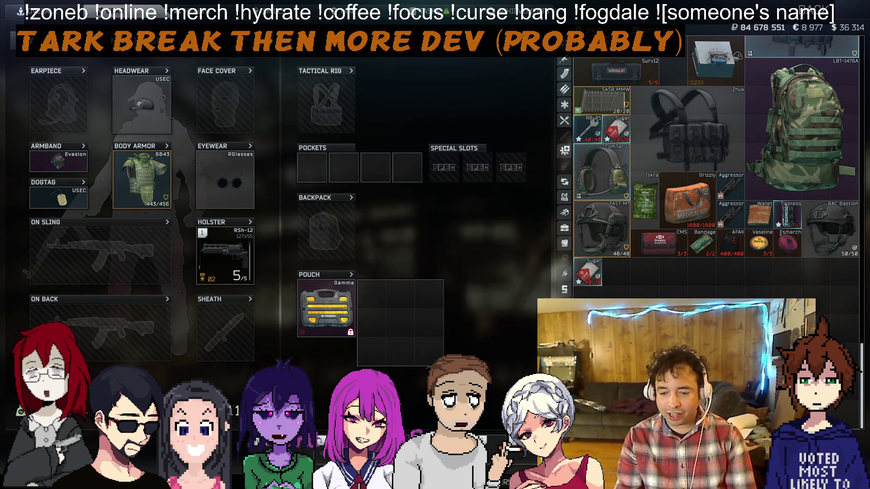
{"action": "left_click", "coordinate": [852, 481]}
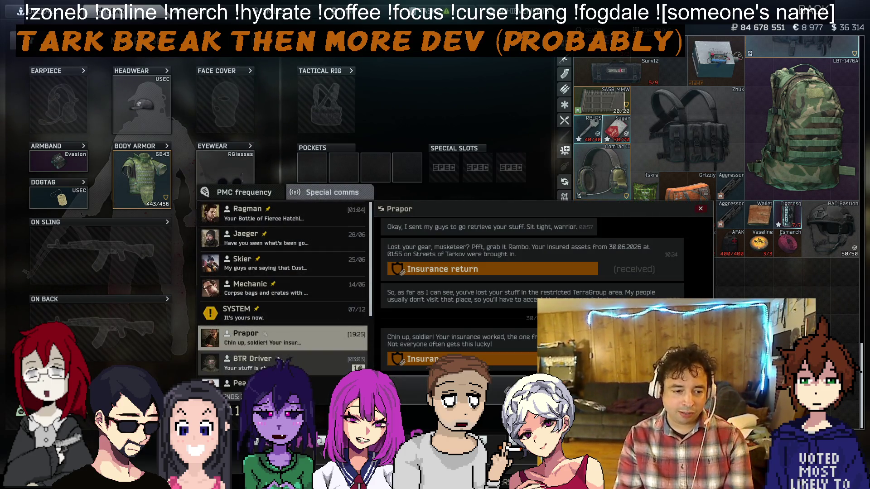
Receive the BTR Driver's delivered items into the stash, then view moonshine flea market offers
{"action": "key", "text": "Escape"}
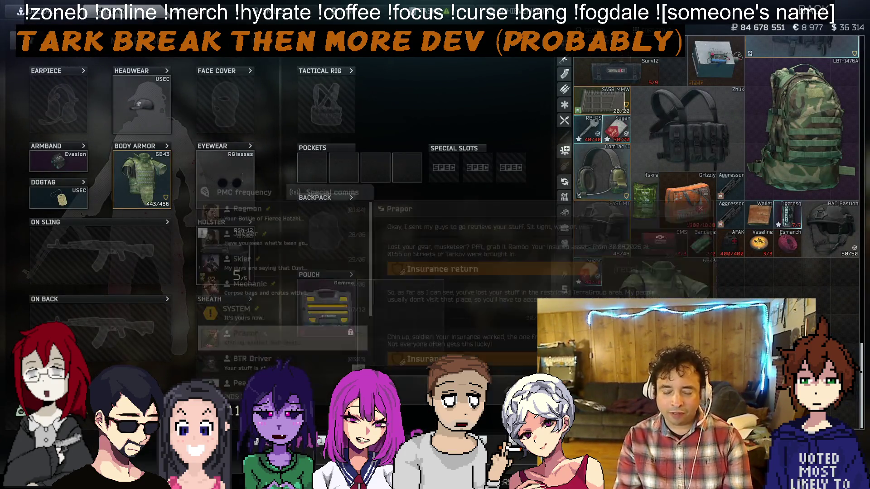
{"action": "left_click", "coordinate": [851, 481]}
{"action": "left_click", "coordinate": [326, 365]}
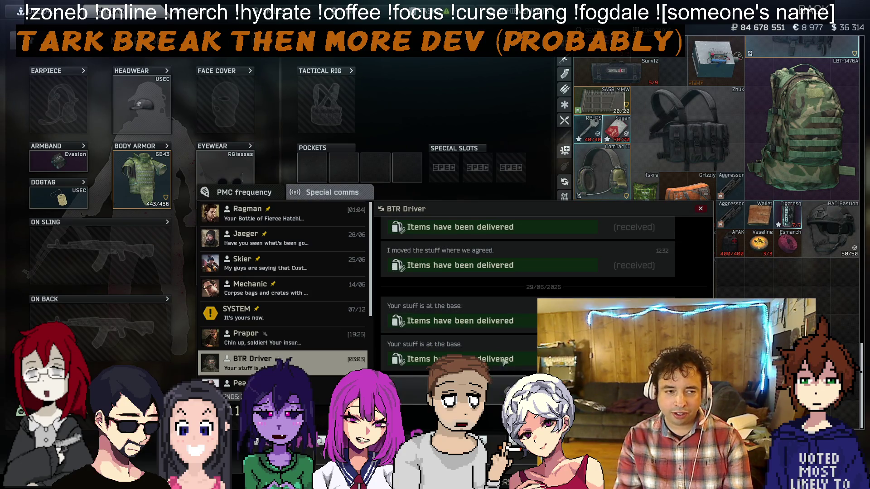
{"action": "left_click", "coordinate": [482, 335]}
{"action": "left_click", "coordinate": [419, 415]}
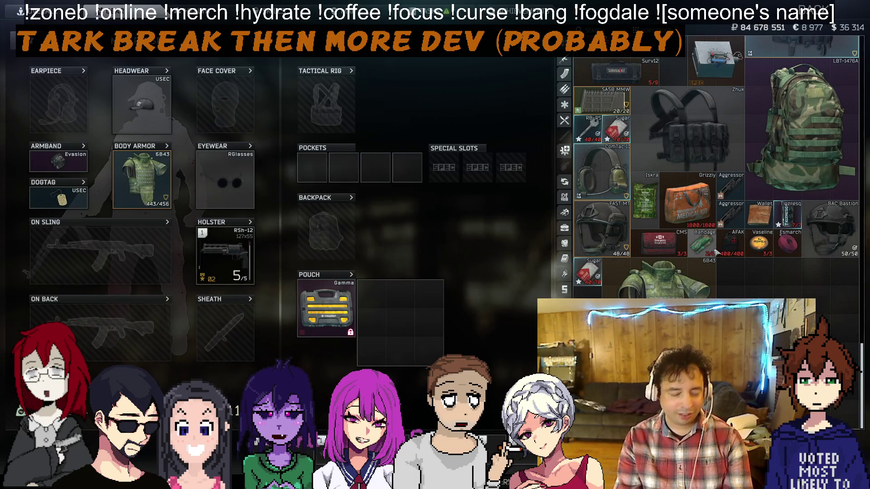
{"action": "scroll", "coordinate": [709, 245], "scroll_direction": "up", "scroll_amount": 10}
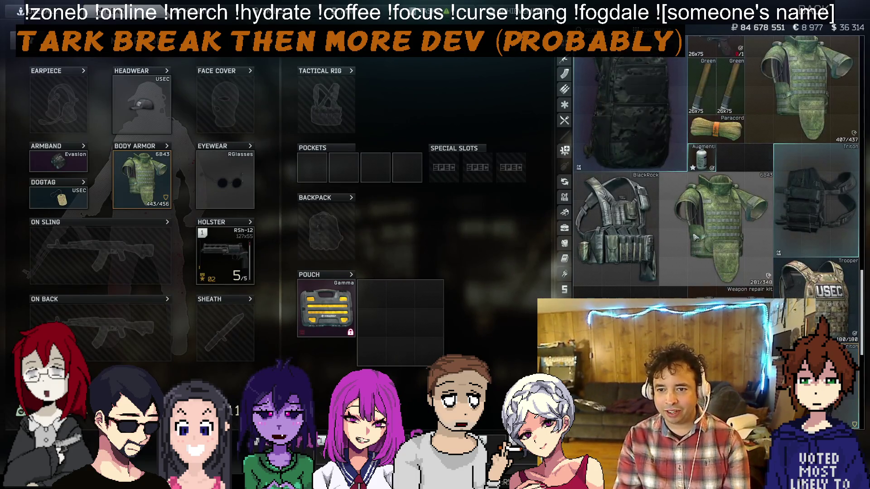
{"action": "scroll", "coordinate": [695, 237], "scroll_direction": "up", "scroll_amount": 5}
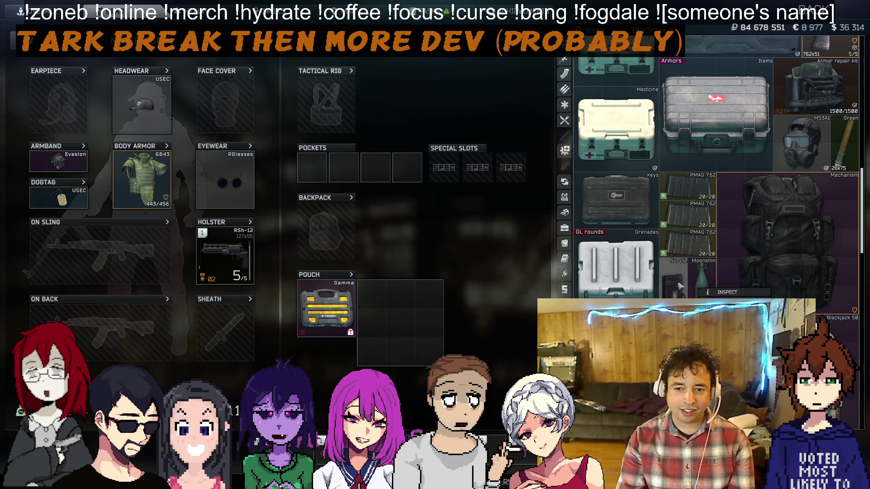
{"action": "left_click", "coordinate": [725, 322]}
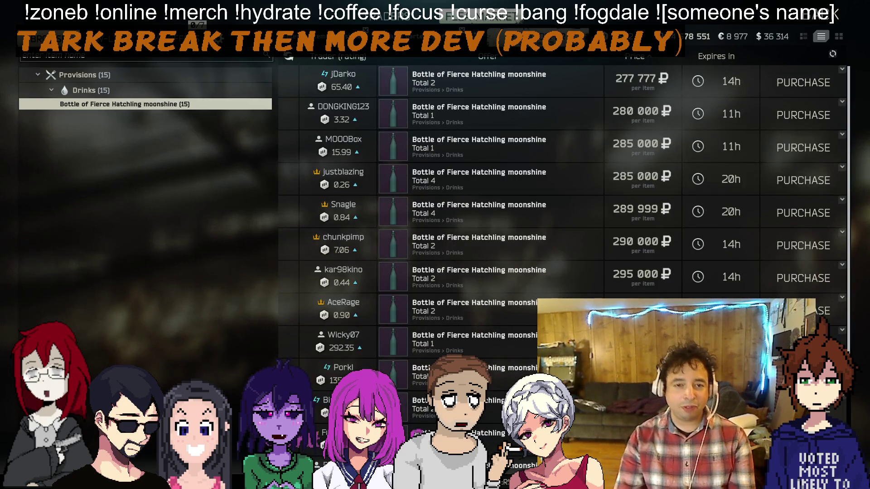
Place a flea market offer for both moonshine bottles
{"action": "left_click", "coordinate": [543, 36]}
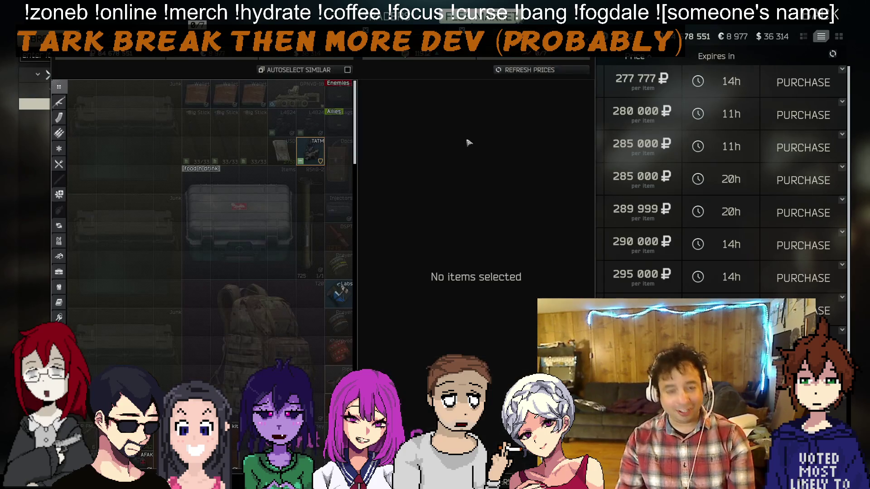
{"action": "left_click", "coordinate": [294, 71]}
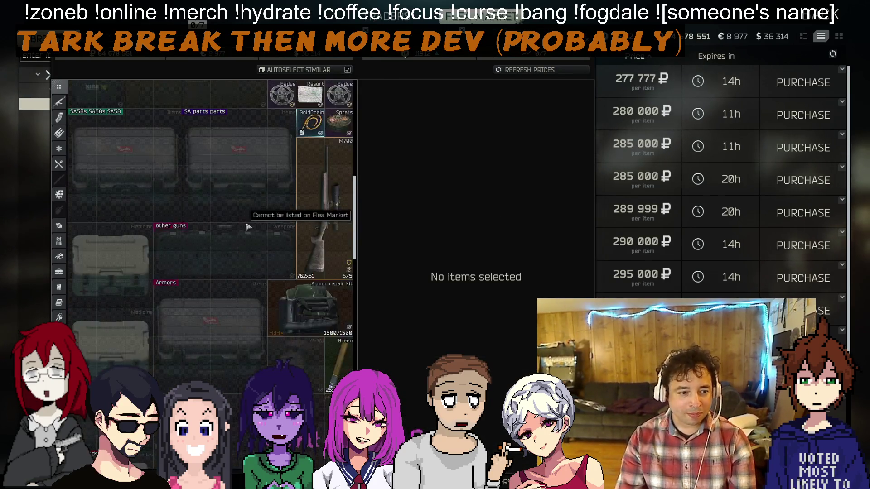
{"action": "scroll", "coordinate": [223, 247], "scroll_direction": "down", "scroll_amount": 10}
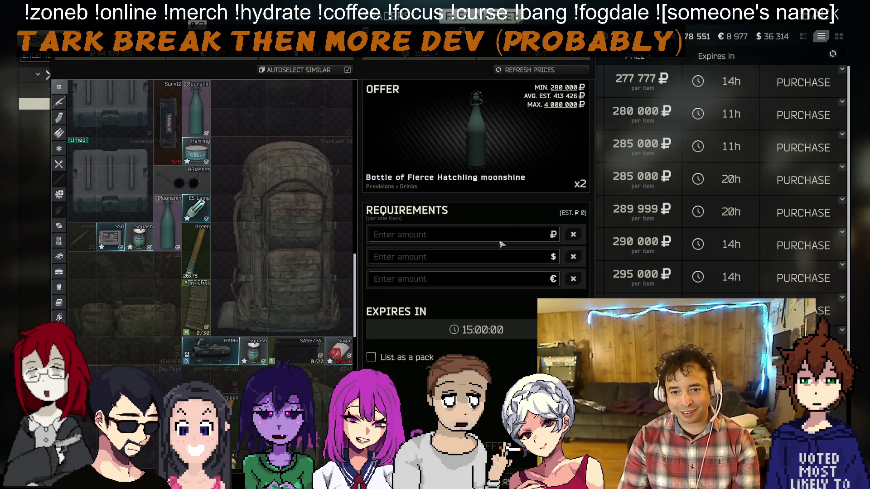
{"action": "type", "text": "275 000"}
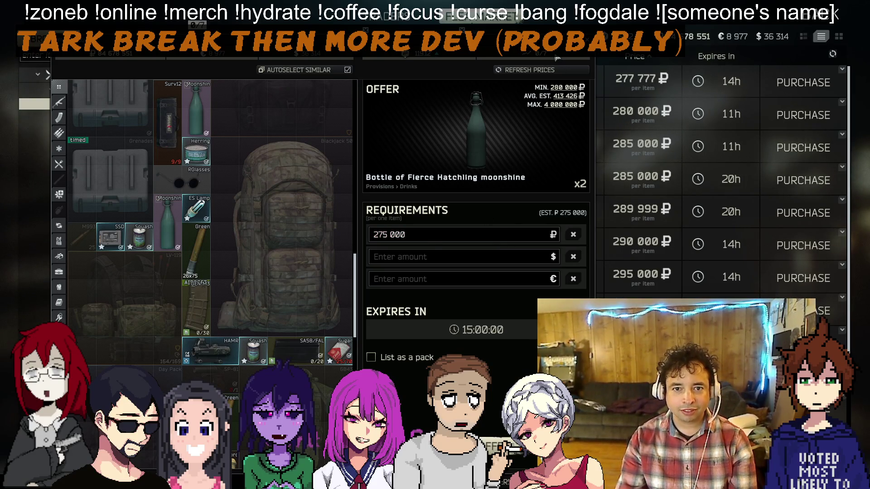
{"action": "left_click", "coordinate": [476, 455]}
List the energy-saving lamp at 150,000 ₽
{"action": "right_click", "coordinate": [202, 201]}
{"action": "left_click", "coordinate": [217, 213]}
{"action": "left_click", "coordinate": [204, 217]}
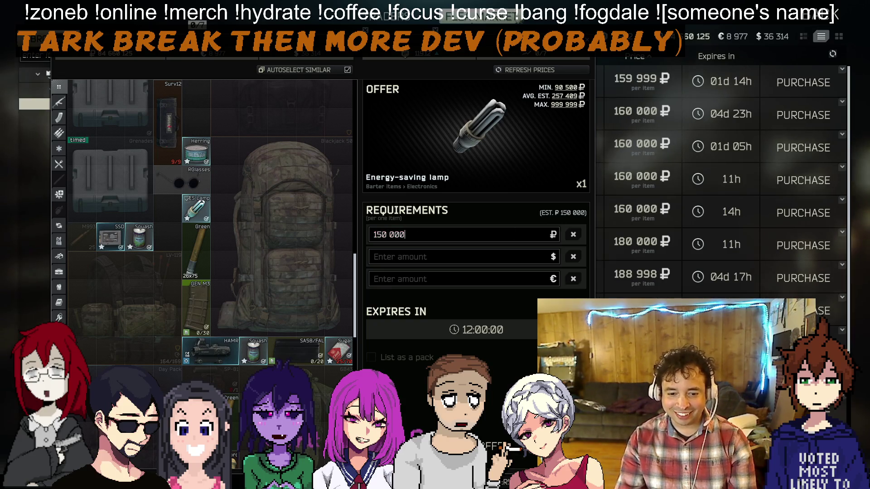
{"action": "left_click", "coordinate": [476, 456]}
List a pack of sugar at 60,000 ₽
{"action": "scroll", "coordinate": [245, 208], "scroll_direction": "down", "scroll_amount": 5}
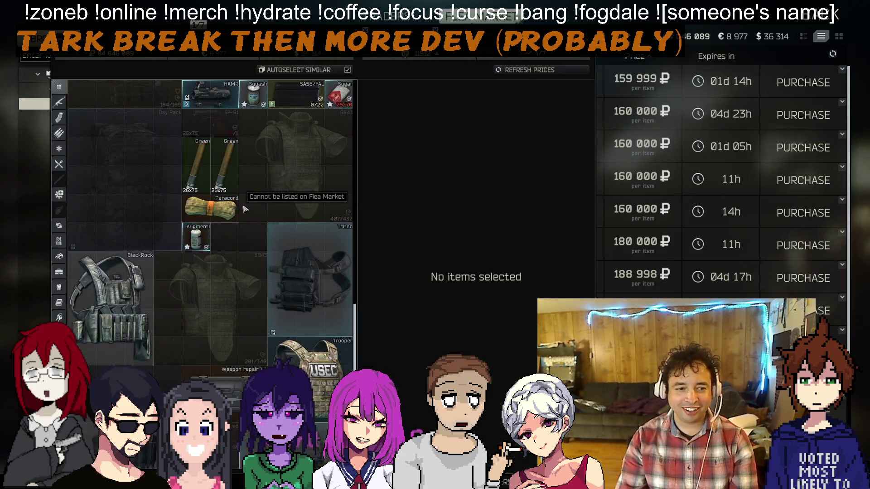
{"action": "scroll", "coordinate": [245, 209], "scroll_direction": "up", "scroll_amount": 2}
{"action": "right_click", "coordinate": [349, 156]}
{"action": "left_click", "coordinate": [376, 173]}
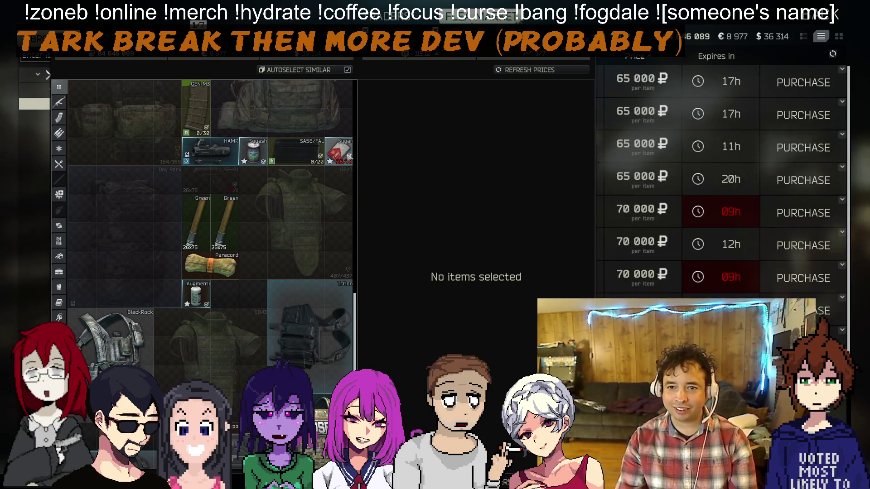
{"action": "left_click", "coordinate": [349, 156]}
{"action": "type", "text": "60 000"}
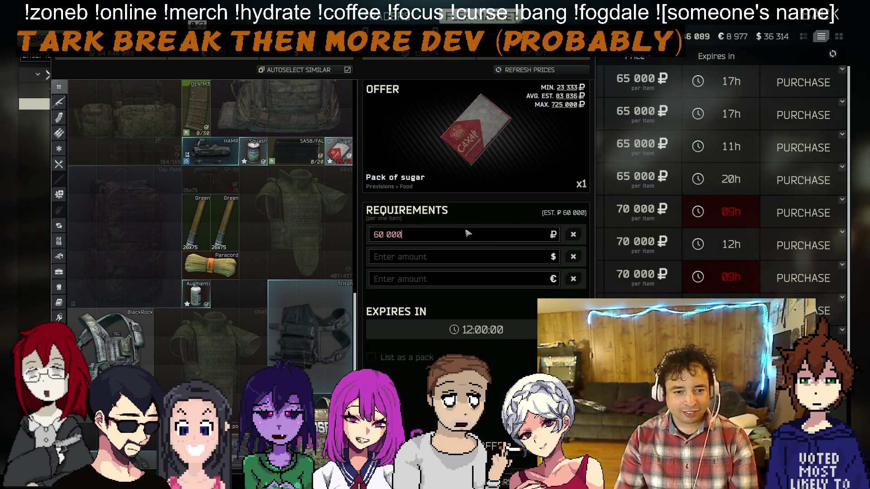
{"action": "key", "text": "Return"}
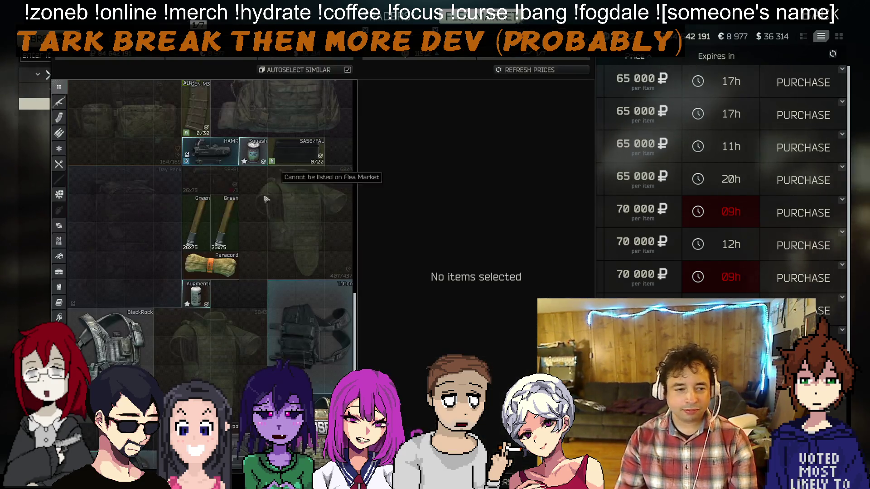
List the paracord at 2,222 ₽ and the other pack of sugar at 60,000 ₽
{"action": "left_click", "coordinate": [227, 272]}
{"action": "type", "text": "22 222"}
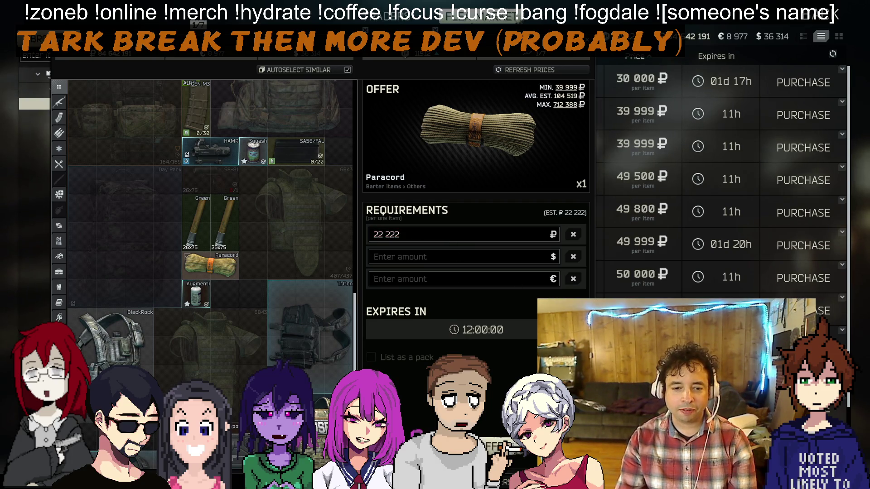
{"action": "key", "text": "Return"}
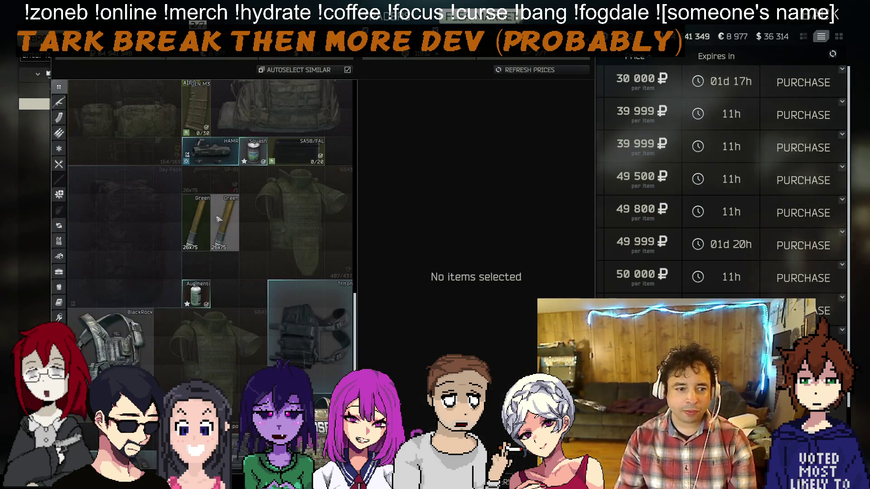
{"action": "scroll", "coordinate": [96, 312], "scroll_direction": "up", "scroll_amount": 5}
{"action": "left_click", "coordinate": [93, 310]}
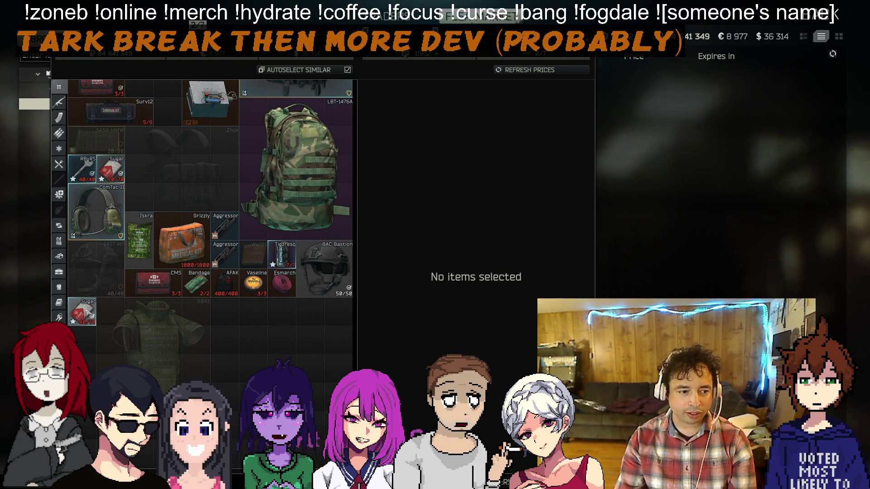
{"action": "left_click", "coordinate": [481, 238]}
{"action": "type", "text": "60 000"}
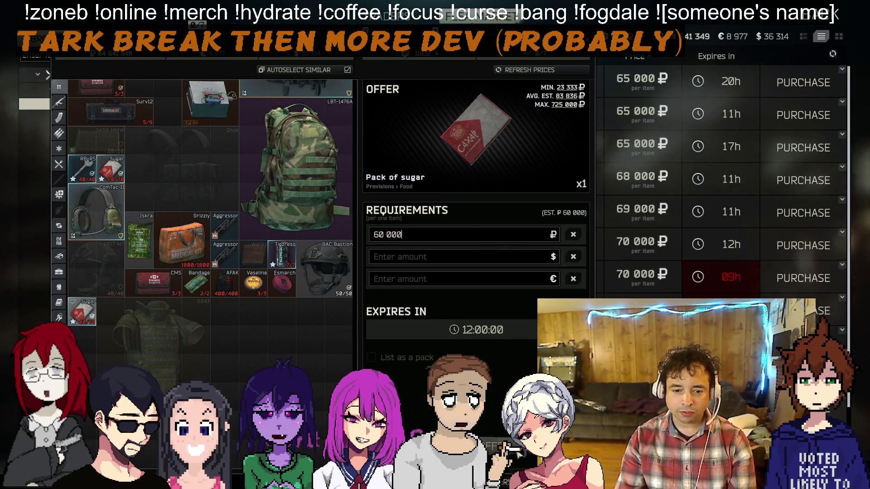
{"action": "key", "text": "Escape"}
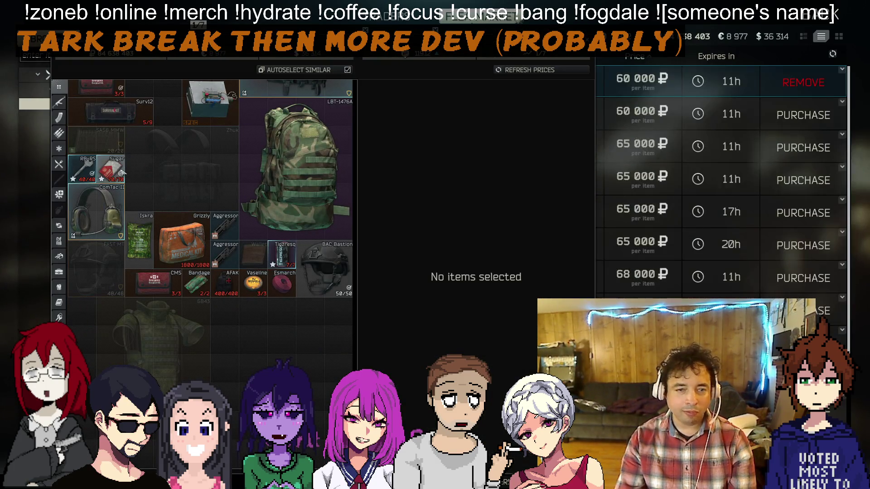
{"action": "left_click", "coordinate": [121, 173]}
{"action": "type", "text": "60 000"}
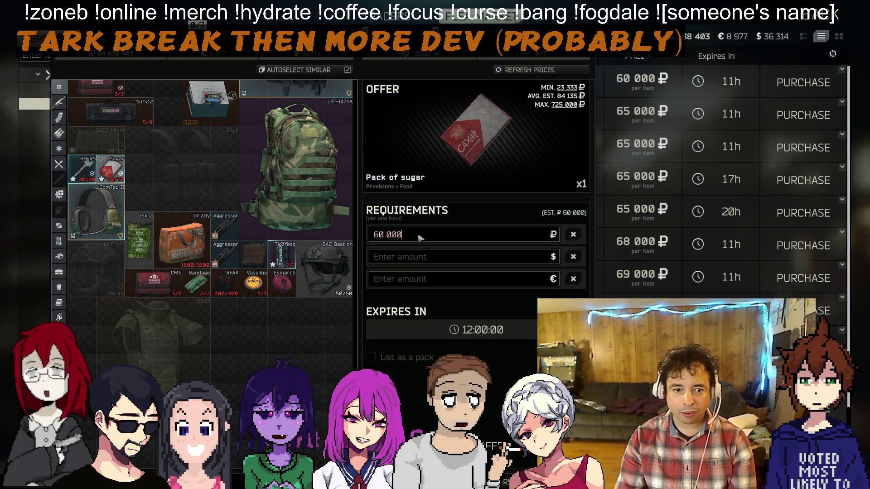
{"action": "key", "text": "Return"}
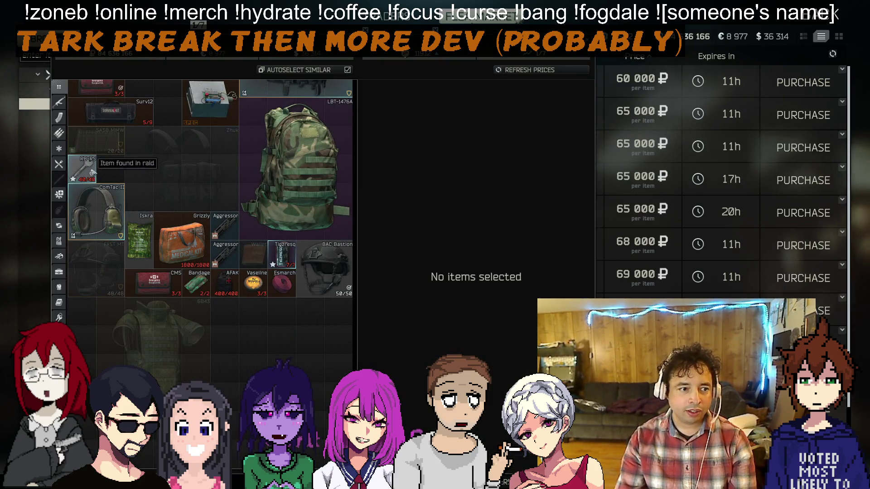
List the RB-RS key at 30,000 ₽, the Augmentin pills and the SSD drive
{"action": "left_click", "coordinate": [93, 173]}
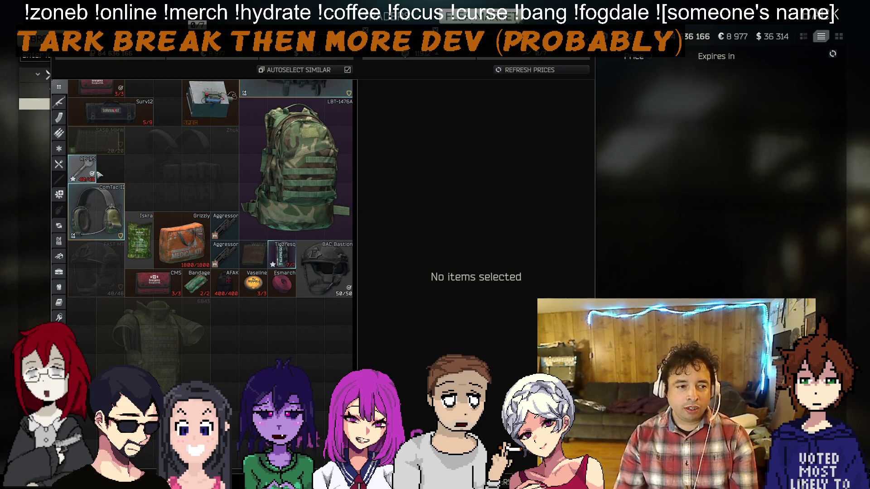
{"action": "left_click", "coordinate": [426, 234]}
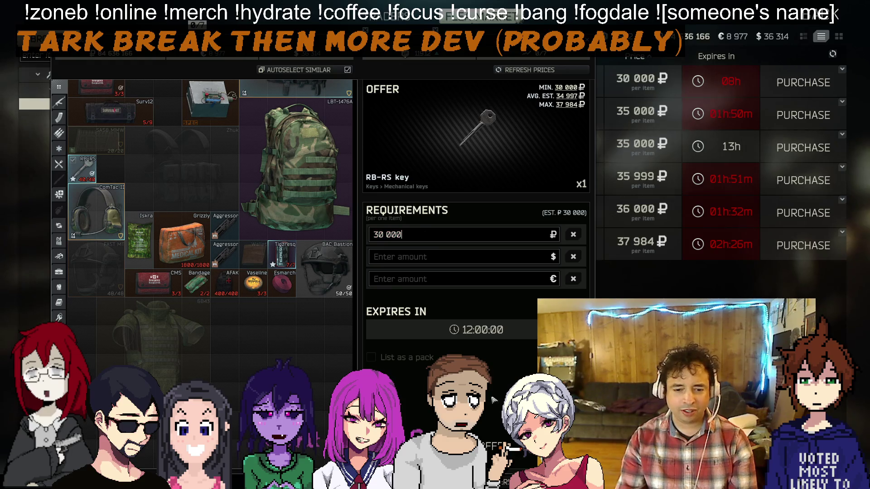
{"action": "key", "text": "Return"}
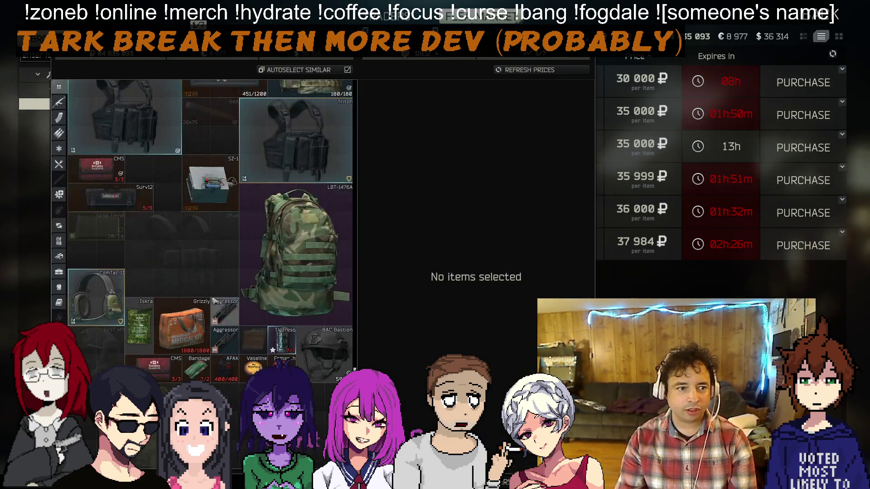
{"action": "scroll", "coordinate": [212, 326], "scroll_direction": "up", "scroll_amount": 5}
{"action": "left_click", "coordinate": [235, 413]}
{"action": "type", "text": "30 000"}
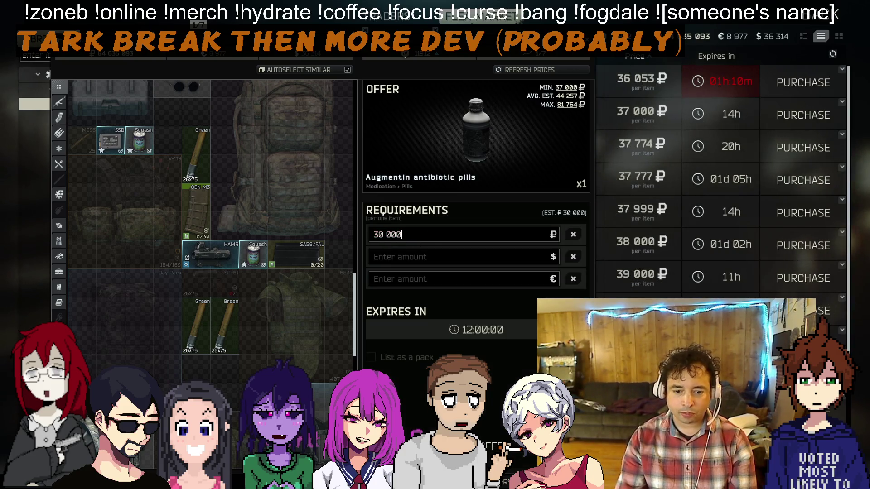
{"action": "key", "text": "Return"}
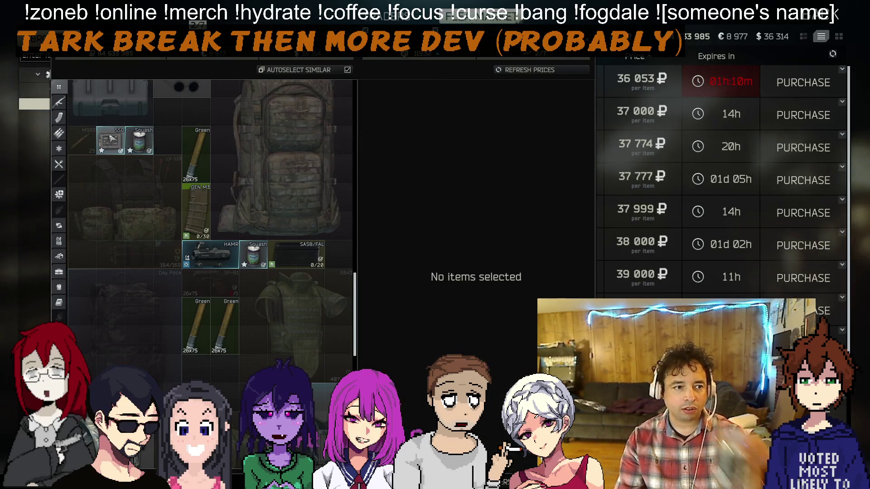
{"action": "left_click", "coordinate": [112, 138]}
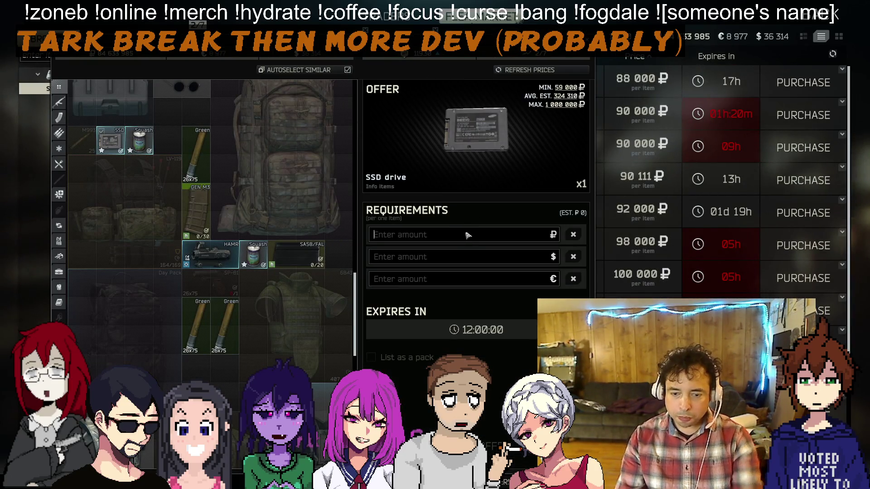
{"action": "type", "text": "85 000"}
{"action": "left_click", "coordinate": [519, 459]}
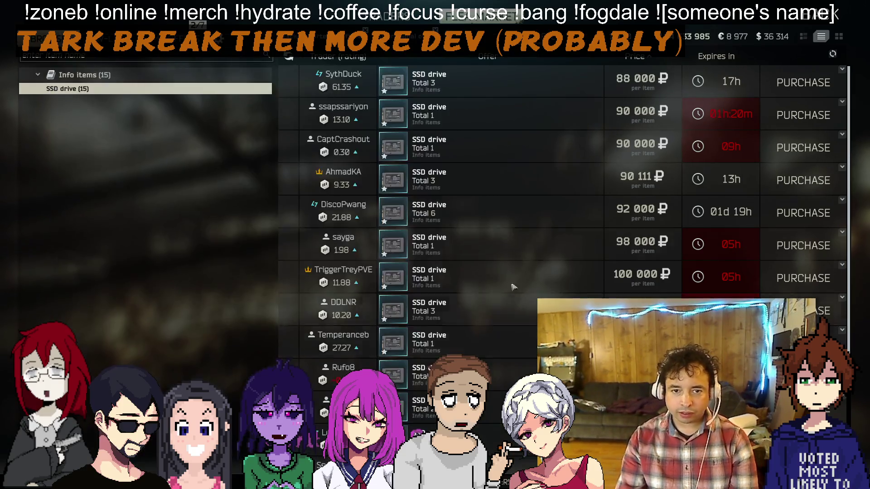
List both cans of squash spread and the Can of herring at 105,000 ₽
{"action": "left_click", "coordinate": [533, 40]}
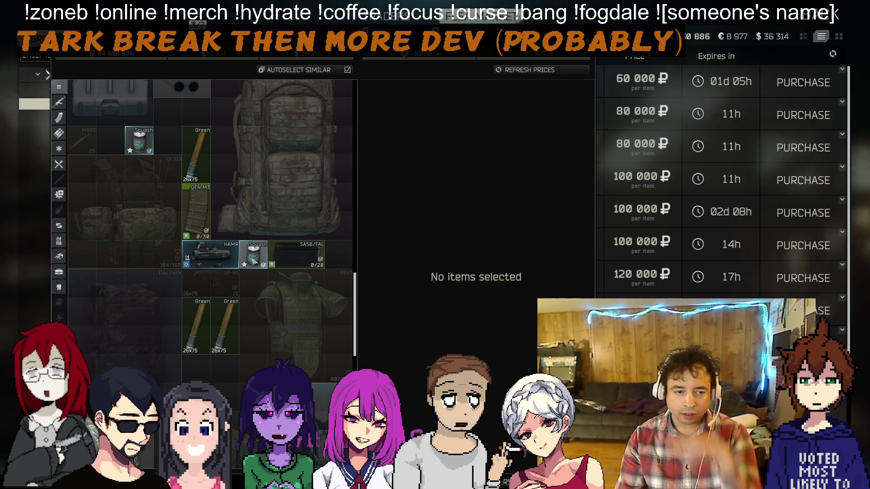
{"action": "left_click", "coordinate": [253, 261]}
{"action": "type", "text": "55 555"}
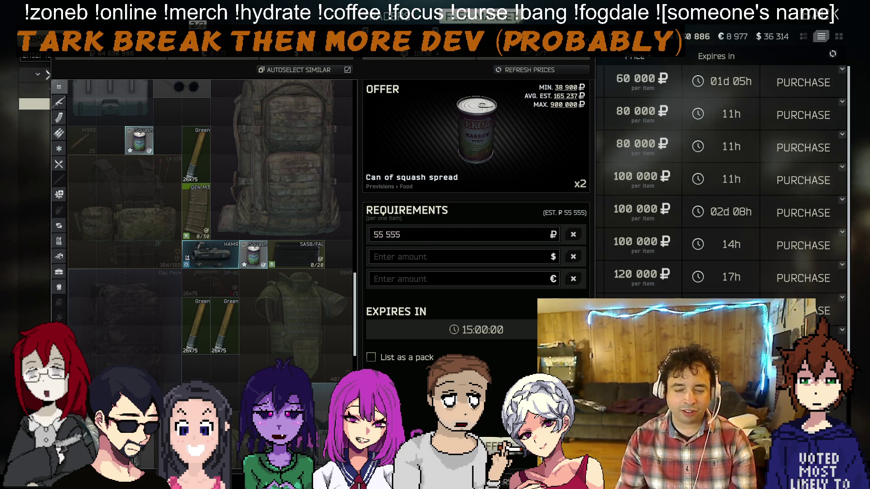
{"action": "key", "text": "Return"}
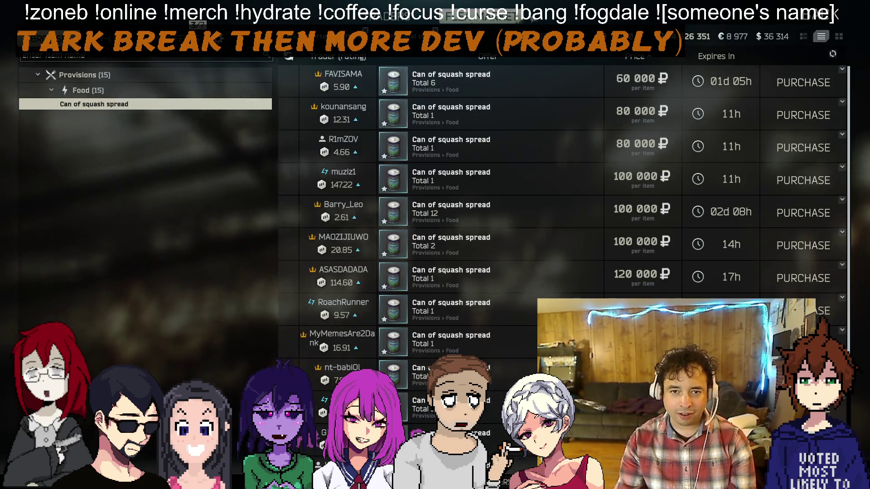
{"action": "left_click", "coordinate": [535, 36]}
{"action": "right_click", "coordinate": [196, 257]}
{"action": "left_click", "coordinate": [247, 271]}
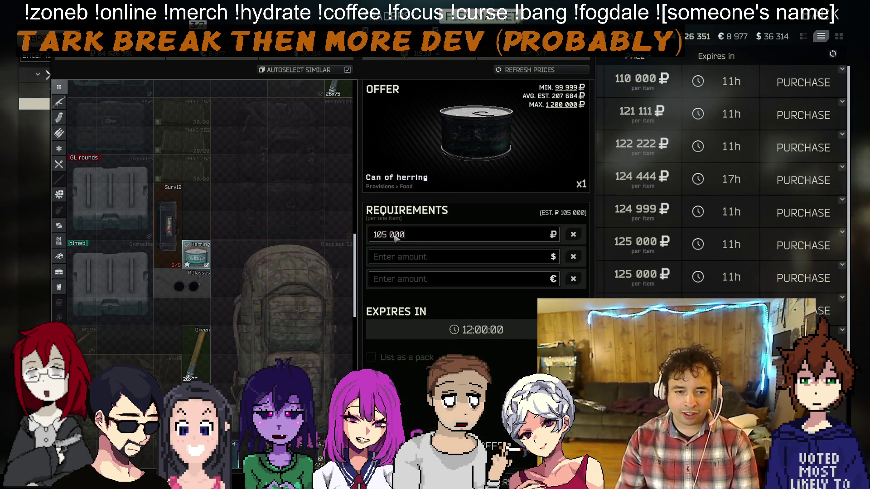
{"action": "left_click", "coordinate": [498, 446]}
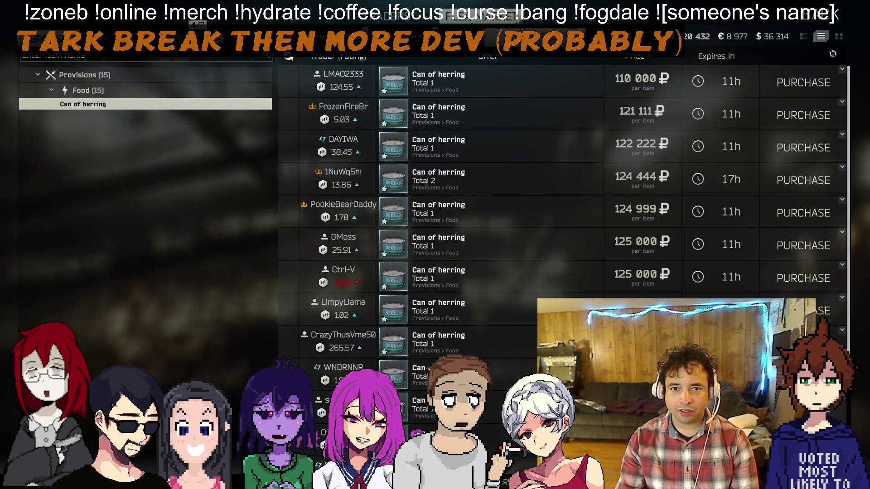
{"action": "left_click", "coordinate": [535, 36]}
{"action": "scroll", "coordinate": [334, 311], "scroll_direction": "down", "scroll_amount": 5}
List both Silver Badges at 425,000 ₽ and the Metal spare parts at 135,000 ₽
{"action": "right_click", "coordinate": [334, 313]}
{"action": "left_click", "coordinate": [340, 318]}
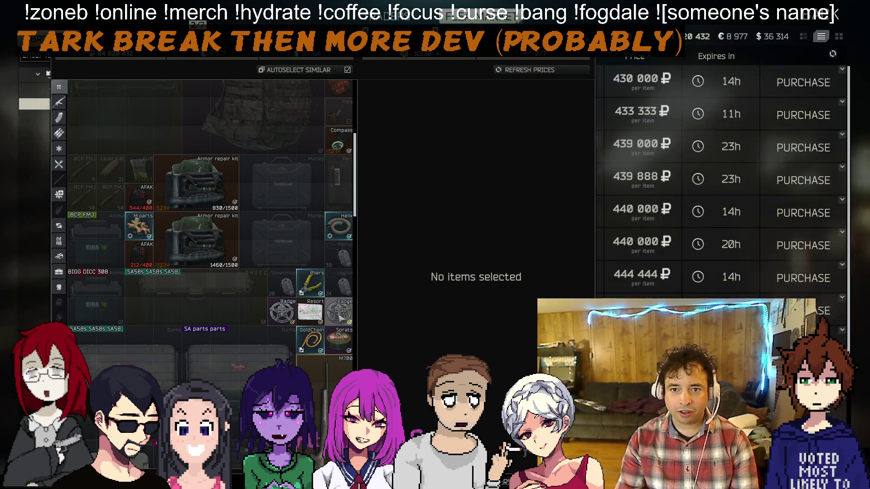
{"action": "left_click", "coordinate": [333, 313]}
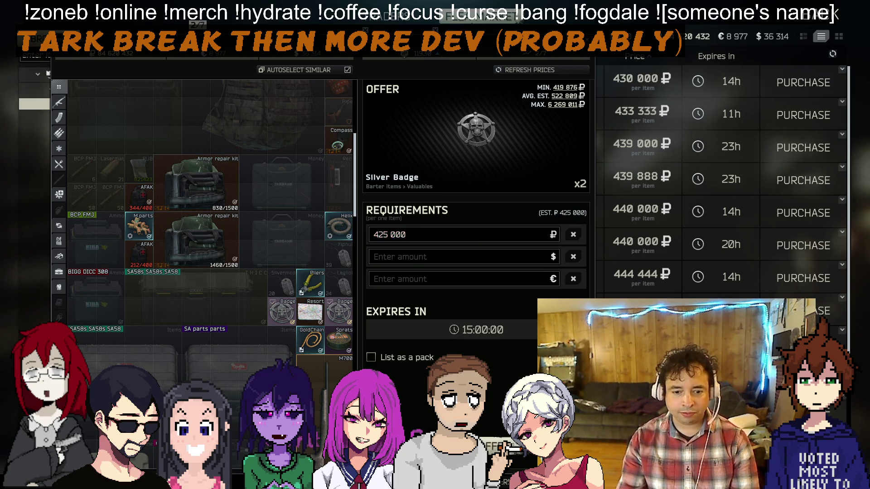
{"action": "left_click", "coordinate": [476, 473]}
{"action": "left_click", "coordinate": [534, 39]}
{"action": "left_click", "coordinate": [149, 222]}
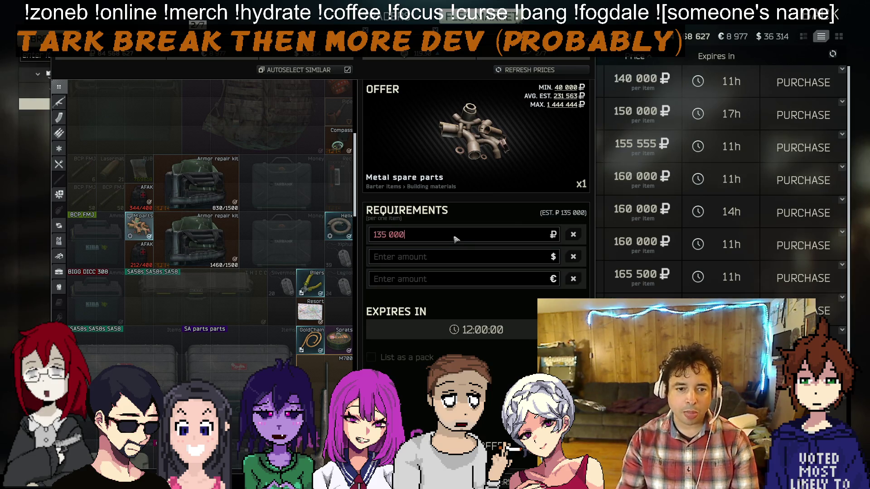
{"action": "left_click", "coordinate": [476, 473]}
List the Golden neck chain on the flea market
{"action": "left_click", "coordinate": [535, 38]}
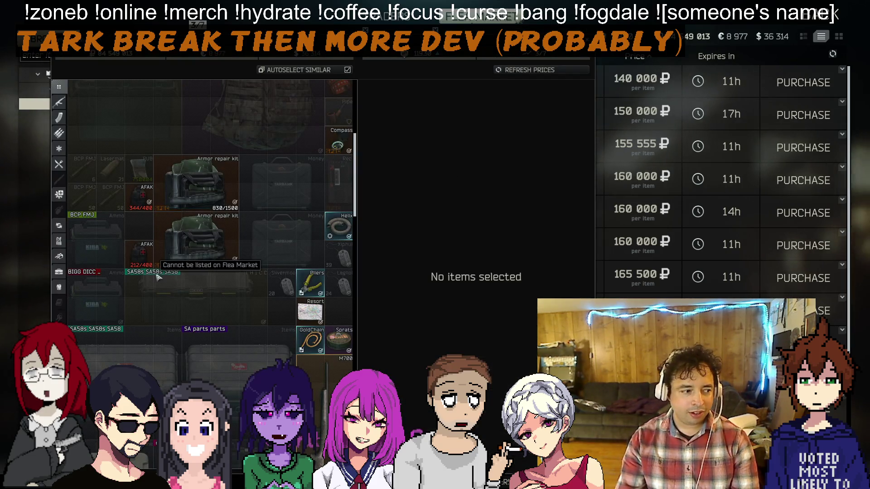
{"action": "scroll", "coordinate": [204, 290], "scroll_direction": "down", "scroll_amount": 3}
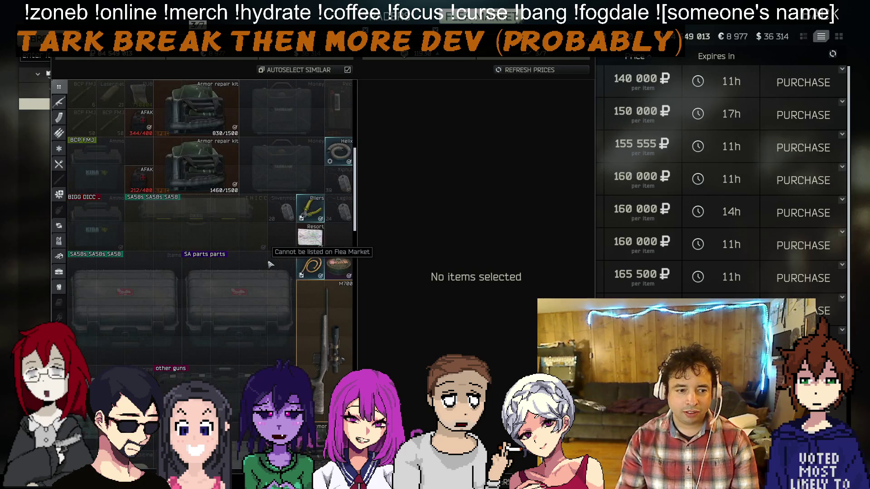
{"action": "scroll", "coordinate": [312, 244], "scroll_direction": "down", "scroll_amount": 8}
{"action": "scroll", "coordinate": [304, 263], "scroll_direction": "up", "scroll_amount": 9}
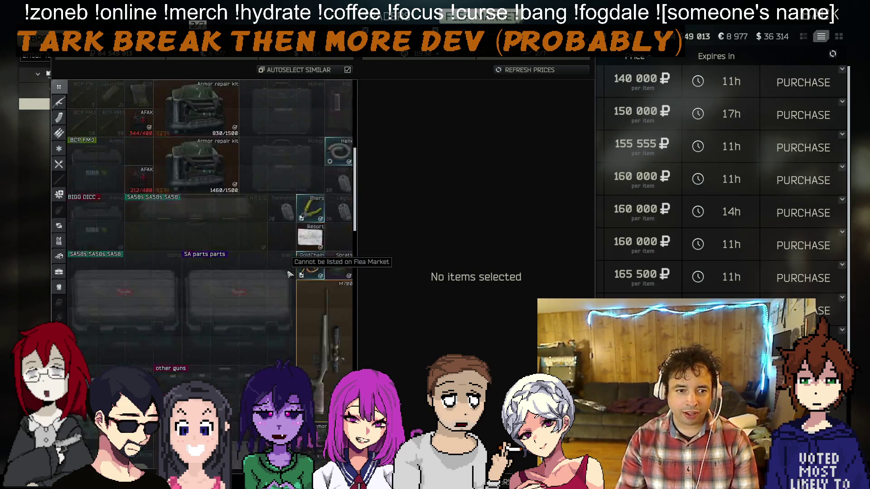
{"action": "right_click", "coordinate": [308, 294]}
{"action": "left_click", "coordinate": [343, 305]}
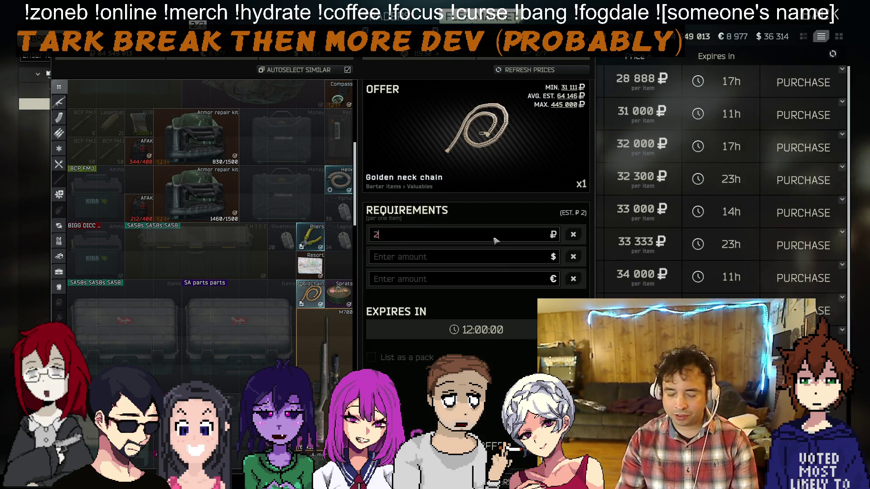
{"action": "left_click", "coordinate": [500, 446]}
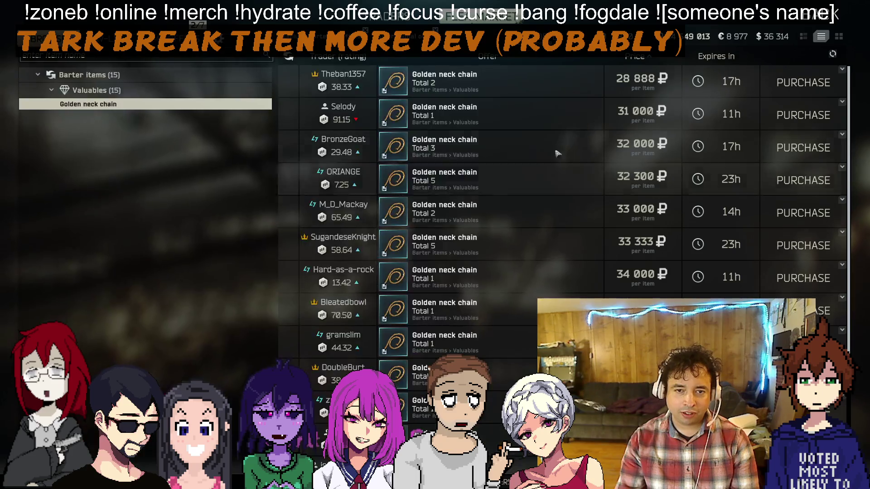
List the Radiator helix at 88,888 ₽ and bring up the trader messages
{"action": "left_click", "coordinate": [480, 17]}
{"action": "scroll", "coordinate": [264, 311], "scroll_direction": "down", "scroll_amount": 5}
{"action": "scroll", "coordinate": [264, 311], "scroll_direction": "down", "scroll_amount": 5}
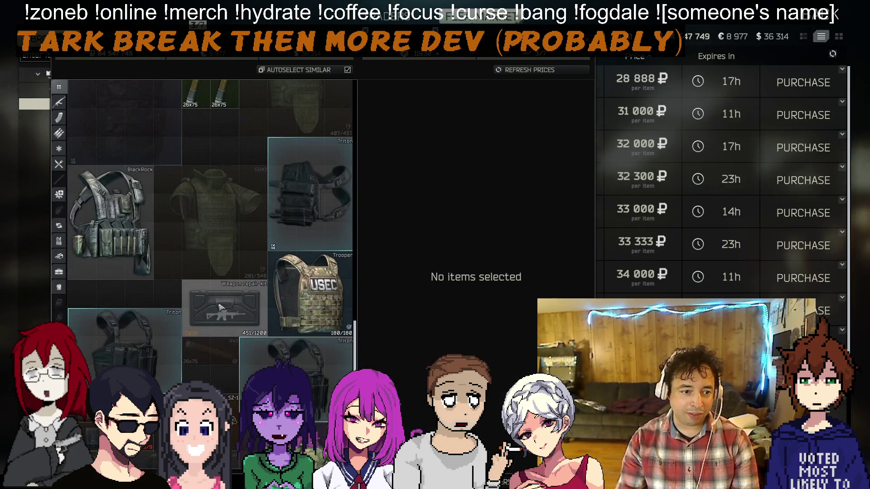
{"action": "scroll", "coordinate": [223, 303], "scroll_direction": "down", "scroll_amount": 5}
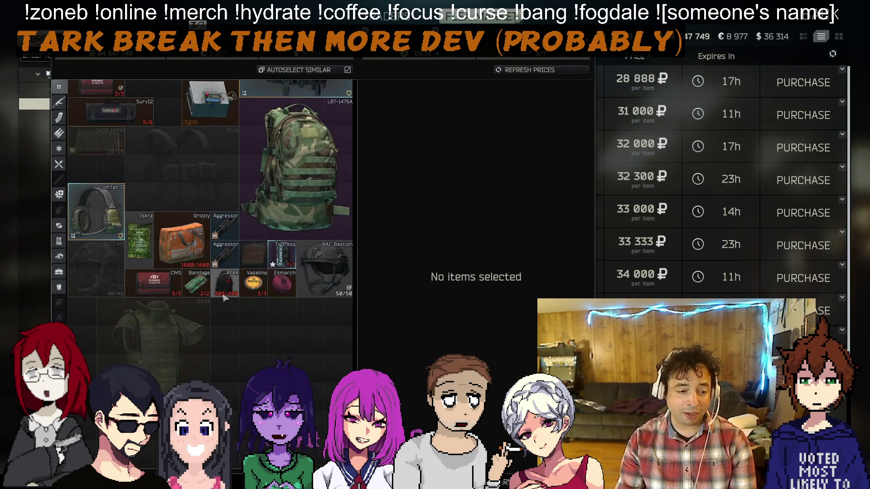
{"action": "scroll", "coordinate": [320, 326], "scroll_direction": "down", "scroll_amount": 15}
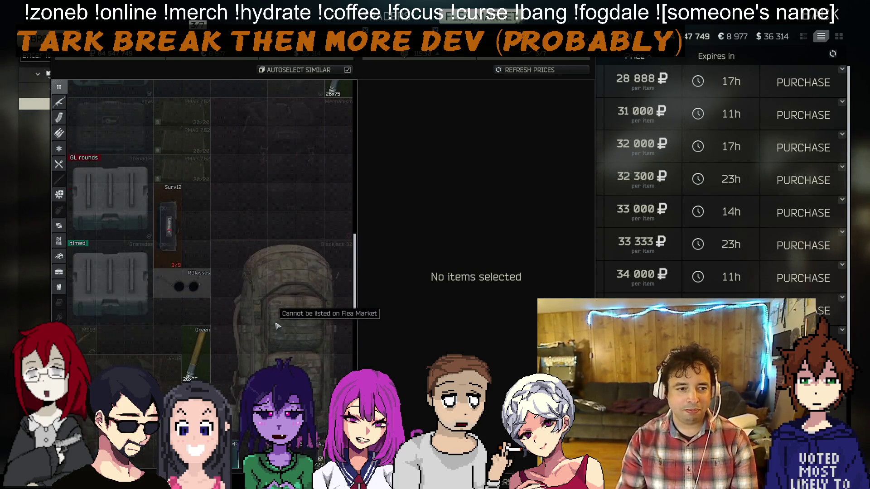
{"action": "scroll", "coordinate": [276, 325], "scroll_direction": "up", "scroll_amount": 3}
{"action": "right_click", "coordinate": [356, 245]}
{"action": "left_click", "coordinate": [357, 252]}
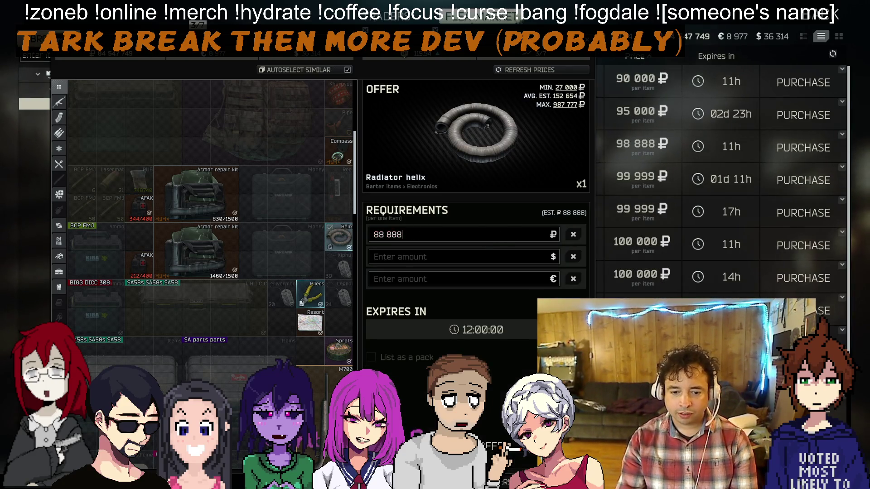
{"action": "left_click", "coordinate": [496, 446]}
{"action": "left_click", "coordinate": [354, 483]}
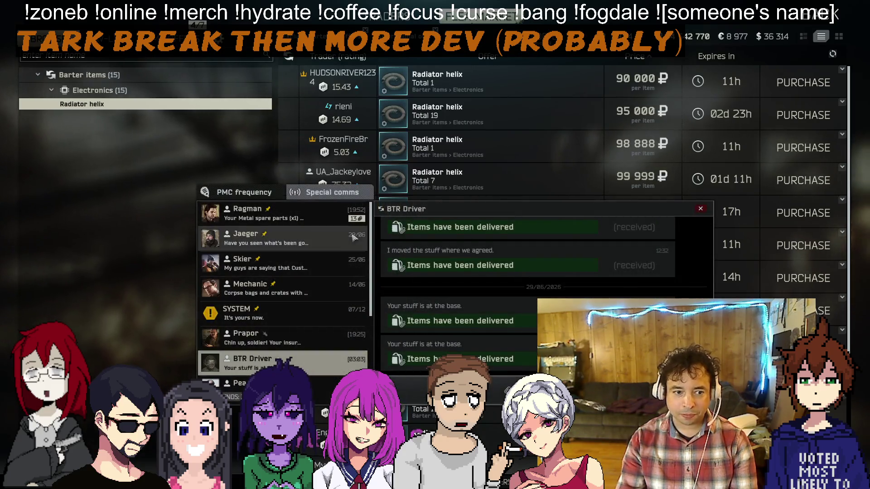
Receive all the sale payments from Ragman's conversation
{"action": "left_click", "coordinate": [290, 213]}
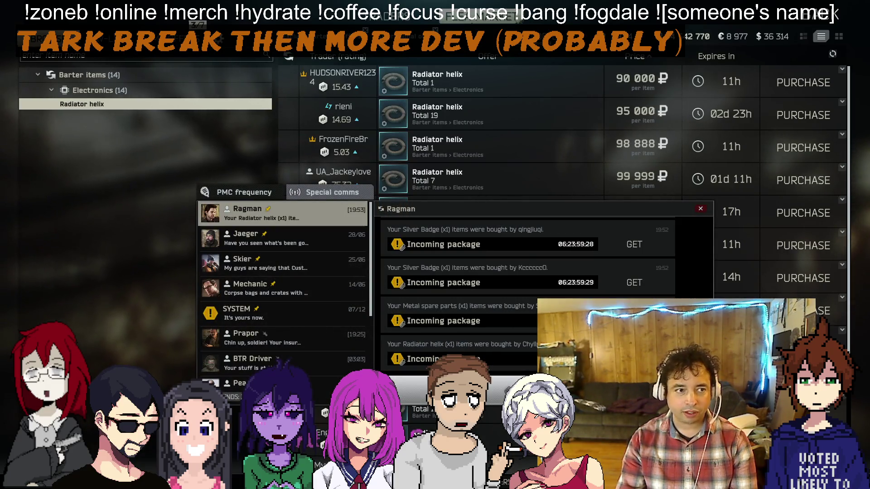
{"action": "left_click", "coordinate": [634, 244]}
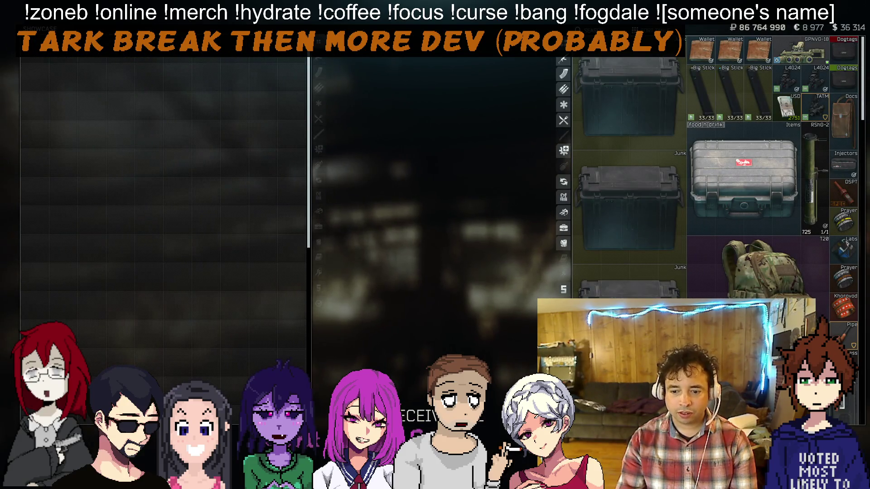
{"action": "key", "text": "Escape"}
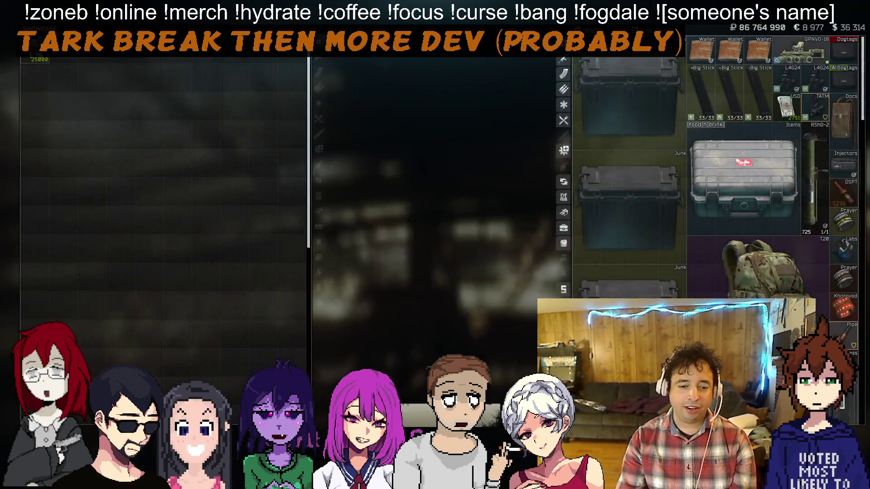
Move the 6B43 body armor below the backpack and return to the main menu
{"action": "scroll", "coordinate": [716, 181], "scroll_direction": "down", "scroll_amount": 10}
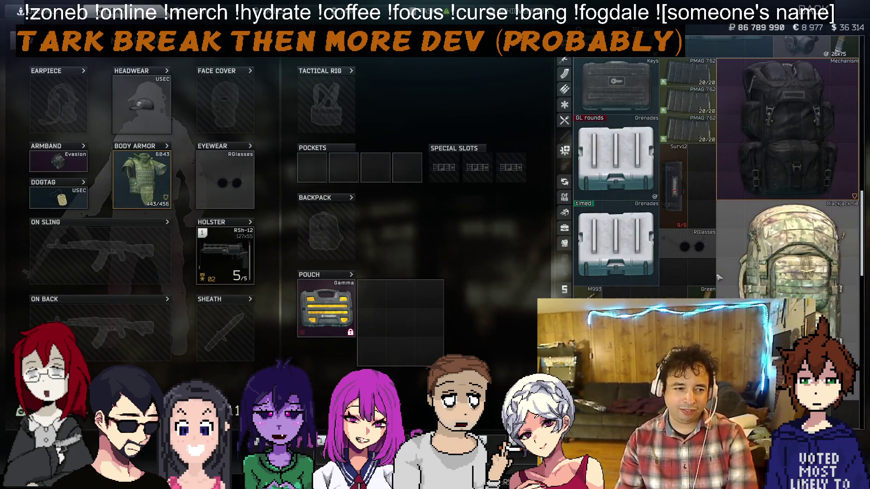
{"action": "mouse_move", "coordinate": [659, 279]}
{"action": "left_mouse_down"}
{"action": "mouse_move", "coordinate": [802, 136]}
{"action": "mouse_move", "coordinate": [800, 290]}
{"action": "mouse_move", "coordinate": [801, 281]}
{"action": "left_mouse_up"}
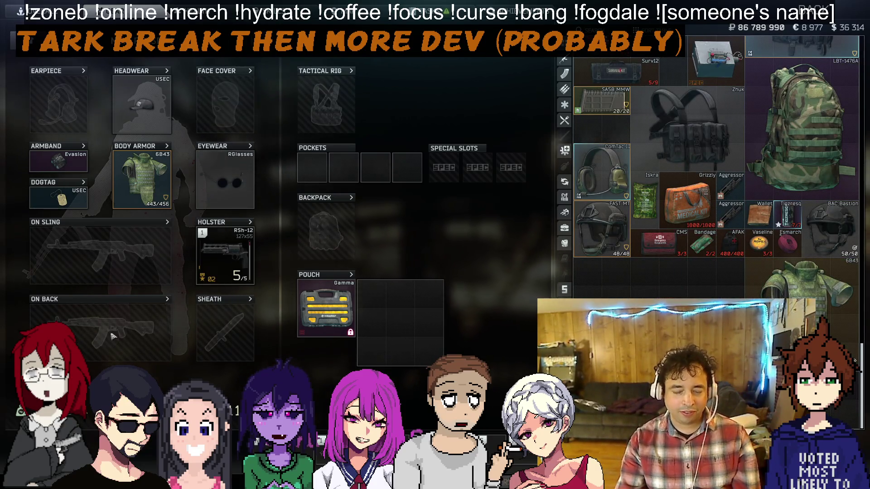
{"action": "key", "text": "Escape"}
{"action": "key", "text": "Escape"}
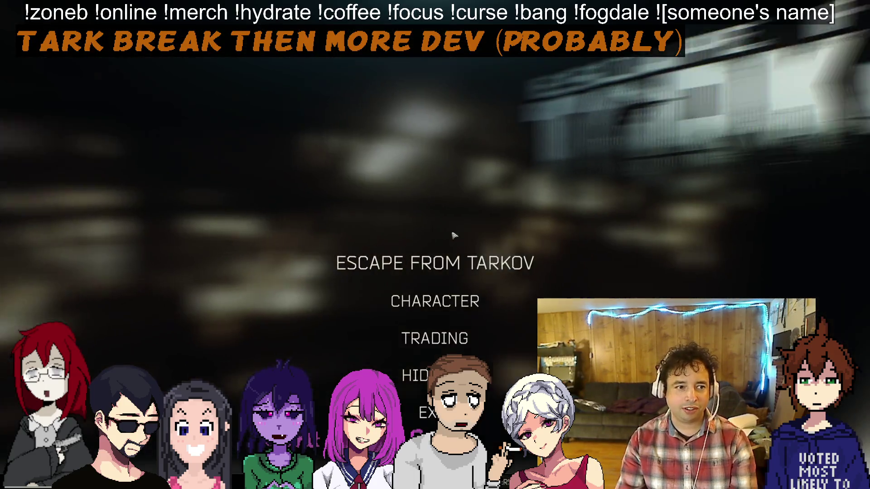
Start a PMC raid on Ground Zero, passing through raid settings and insurance to deploy
{"action": "left_click", "coordinate": [434, 260]}
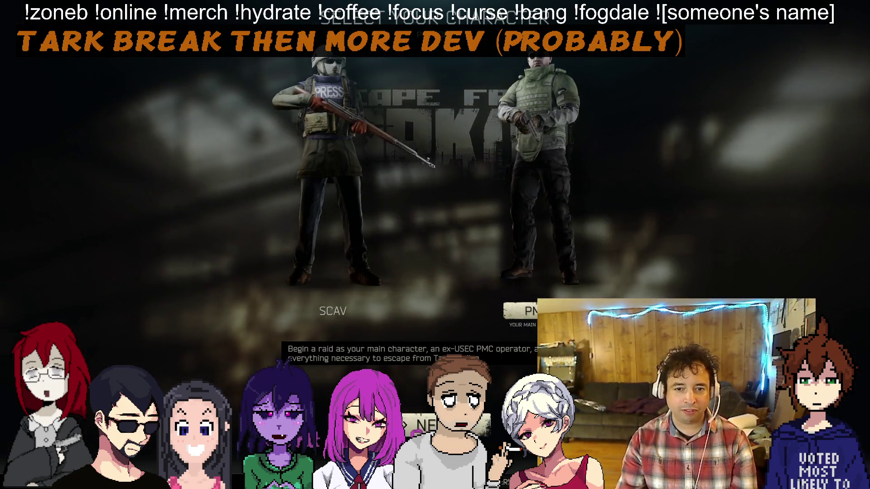
{"action": "left_click", "coordinate": [423, 425]}
{"action": "left_click", "coordinate": [415, 101]}
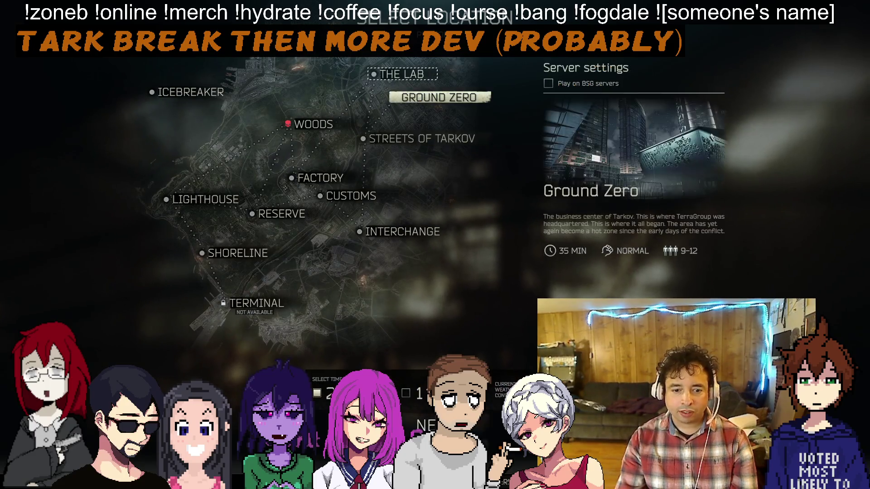
{"action": "left_click", "coordinate": [424, 425]}
{"action": "left_click", "coordinate": [424, 425]}
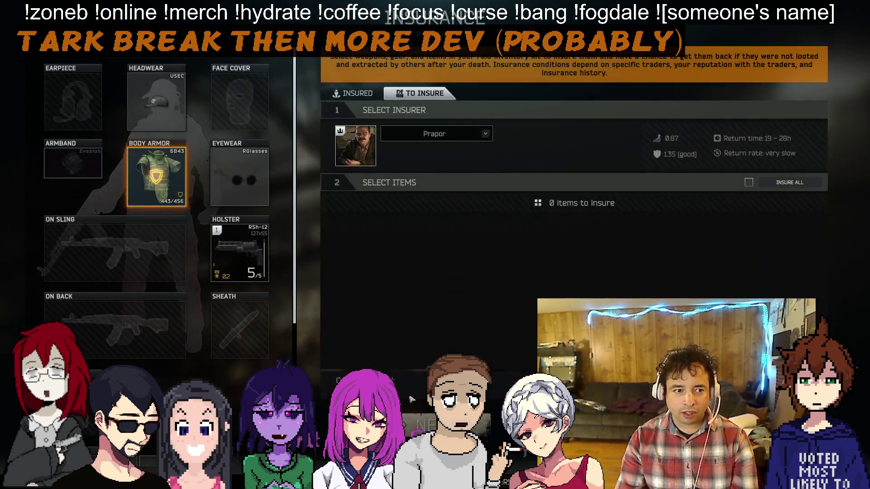
{"action": "scroll", "coordinate": [156, 279], "scroll_direction": "up", "scroll_amount": 5}
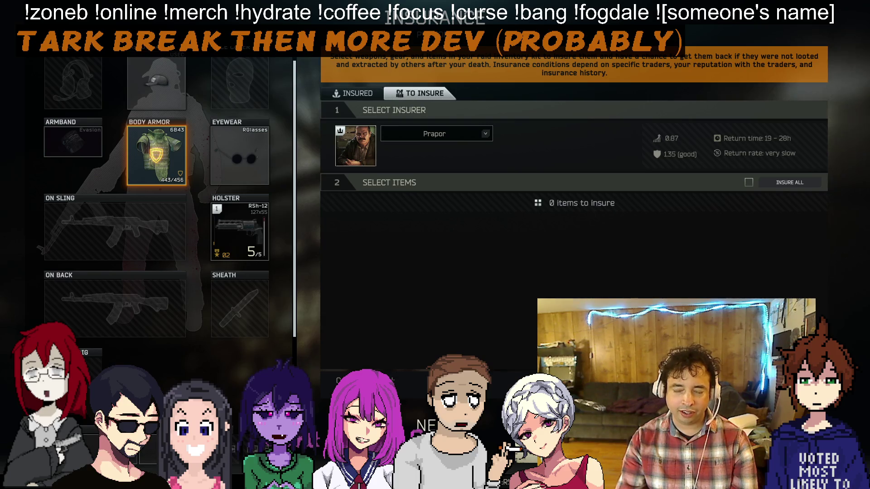
{"action": "left_click", "coordinate": [423, 425]}
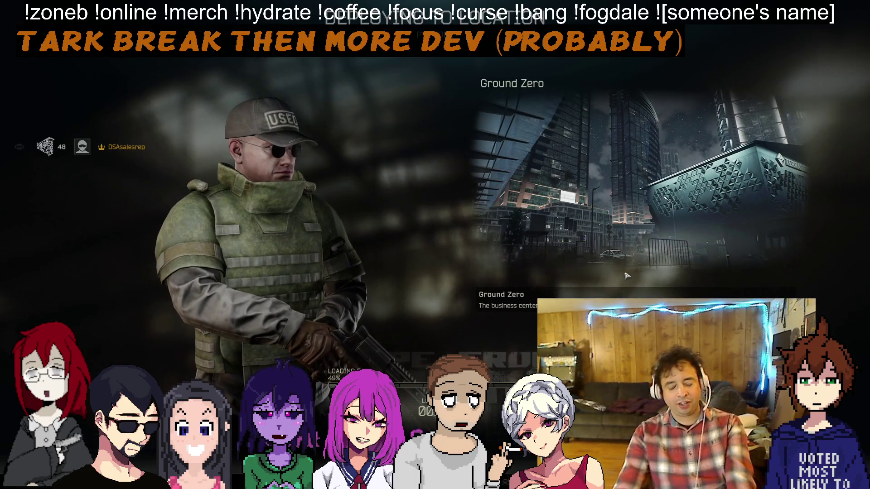